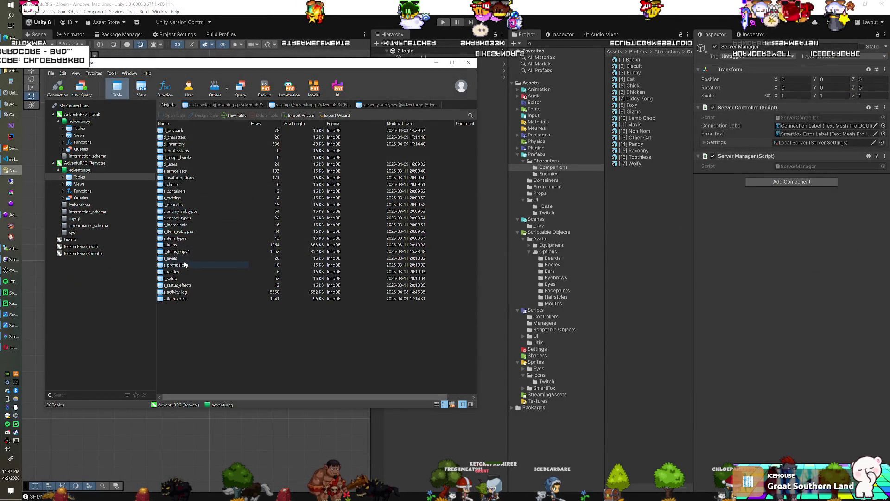
Step: View the s_levels table's xp thresholds for levels 1–20, then close it
{"action": "left_click", "coordinate": [170, 258]}
{"action": "double_click", "coordinate": [170, 258]}
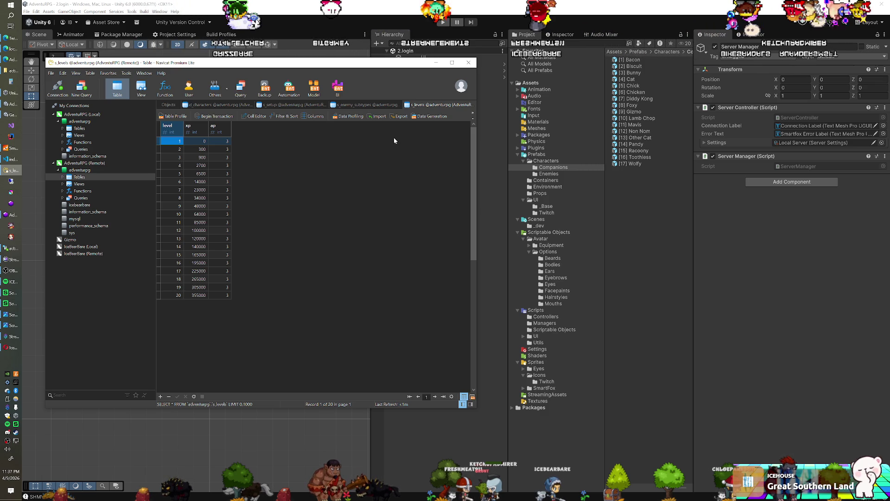
{"action": "left_click", "coordinate": [473, 108]}
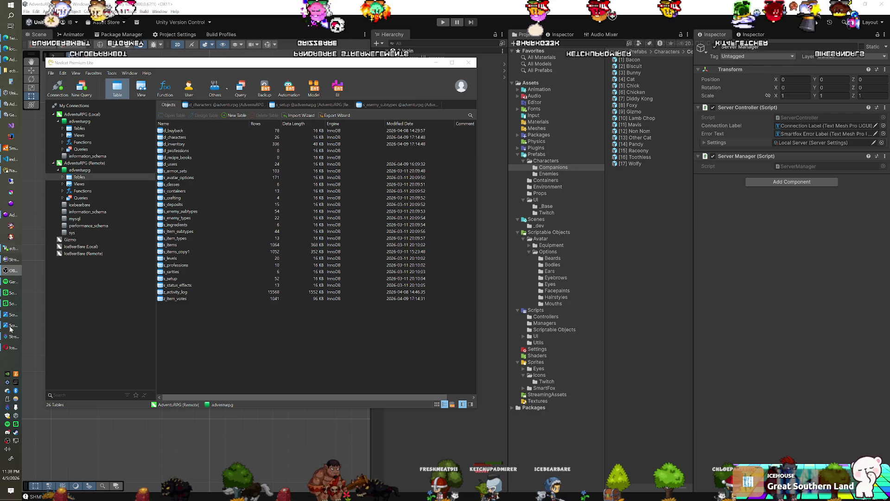
Step: Bring the Twitch channel page with the AdventuRPG Client extension panel forward
{"action": "left_click", "coordinate": [7, 349]}
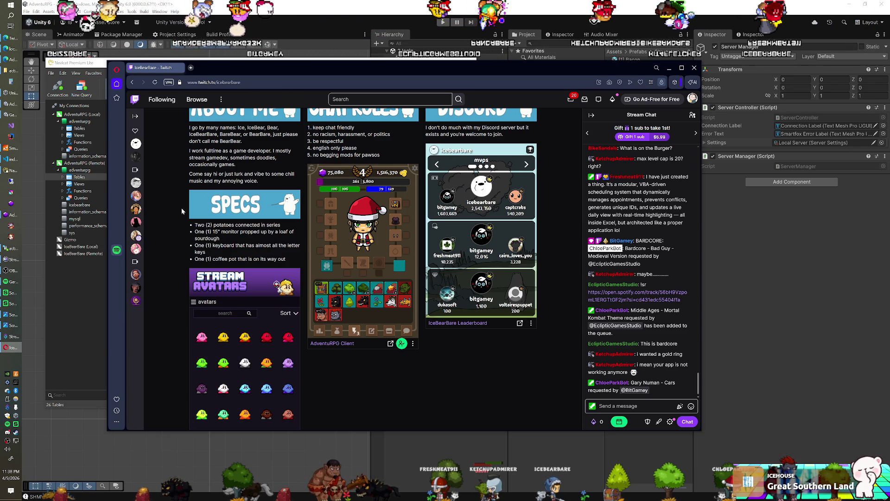
Step: Return to Navicat and select the d_characters table in the adventurpg database
{"action": "left_click", "coordinate": [10, 171]}
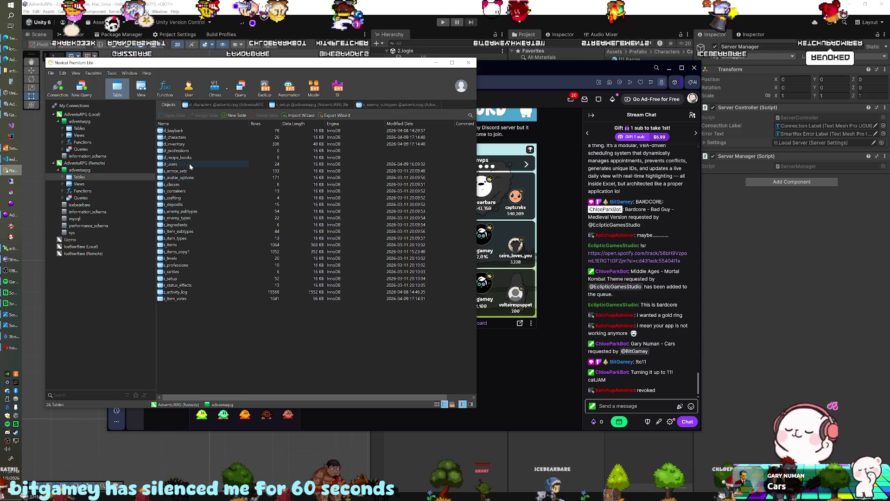
{"action": "left_click", "coordinate": [181, 138]}
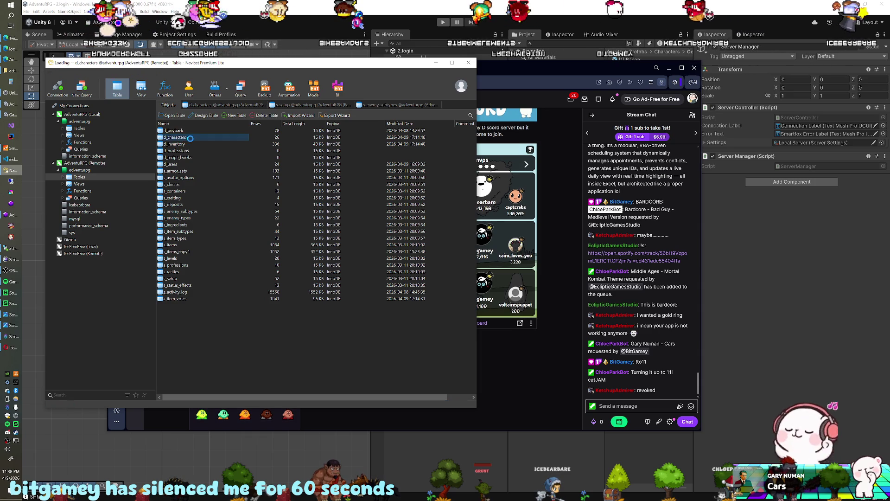
Step: Open the d_characters table data and look through the d_users table
{"action": "double_click", "coordinate": [193, 138]}
{"action": "mouse_move", "coordinate": [236, 65]}
{"action": "left_mouse_down"}
{"action": "mouse_move", "coordinate": [335, 90]}
{"action": "mouse_move", "coordinate": [311, 87]}
{"action": "left_mouse_up"}
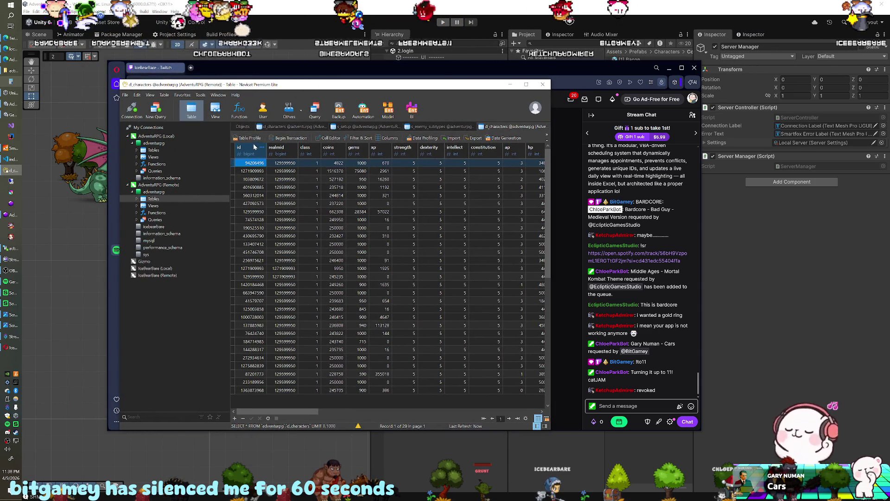
{"action": "left_click", "coordinate": [244, 128]}
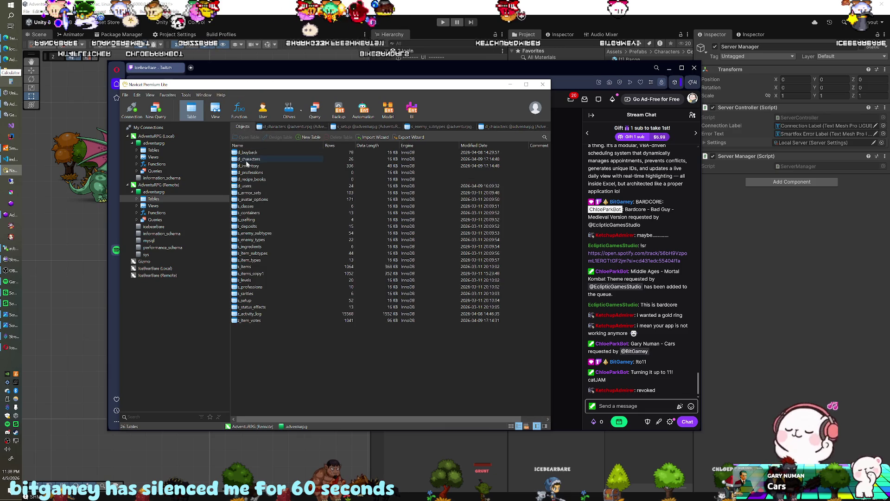
{"action": "left_click", "coordinate": [244, 186]}
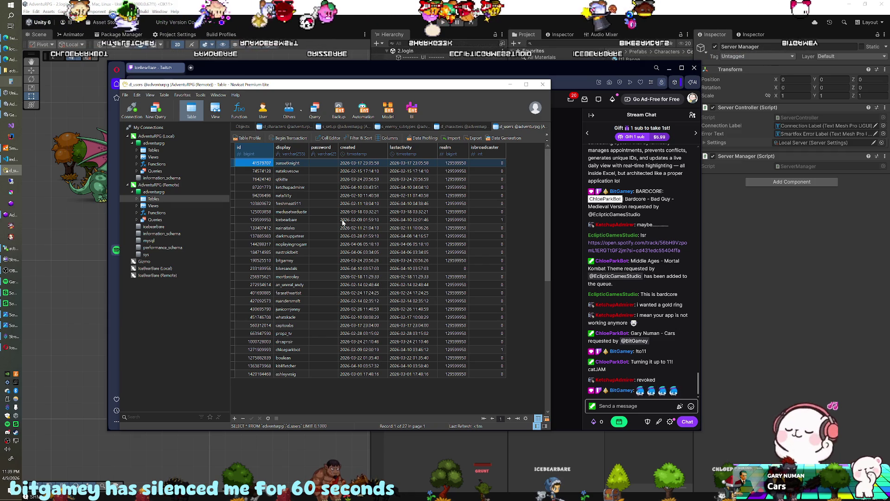
{"action": "left_click", "coordinate": [463, 126]}
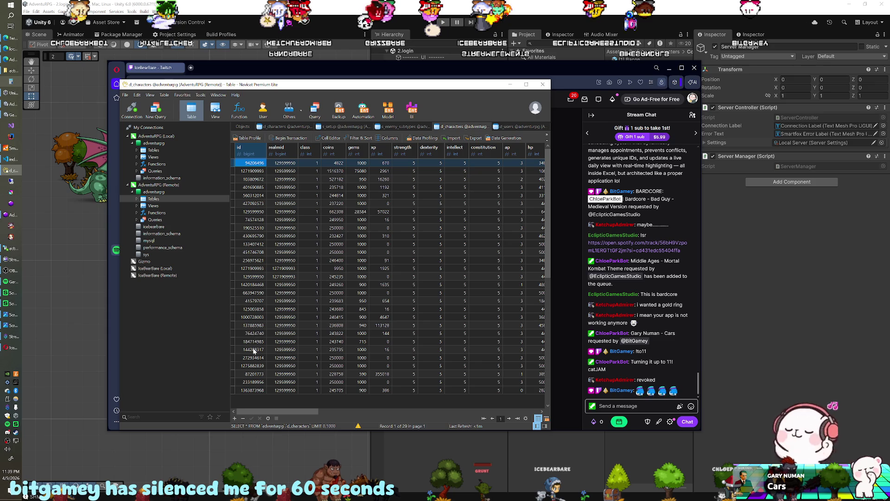
Step: Find the character with 355018 xp in d_characters and select its xp cell
{"action": "left_click", "coordinate": [233, 373]}
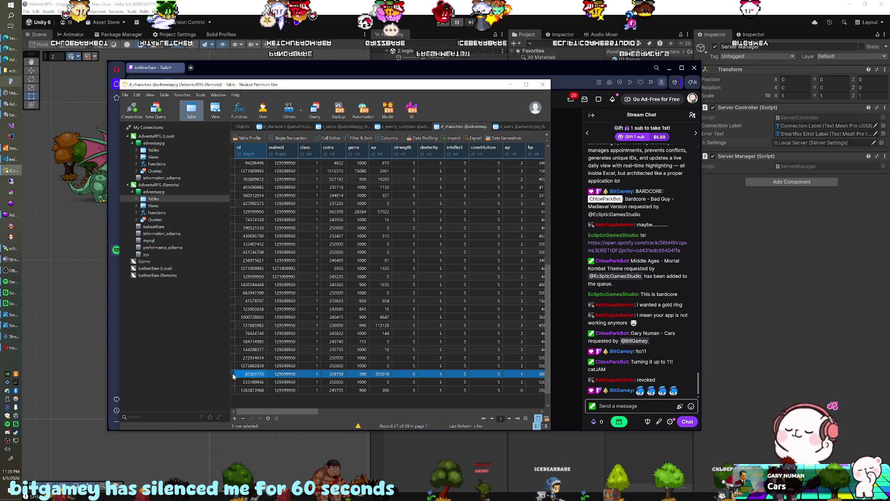
{"action": "left_click", "coordinate": [494, 411]}
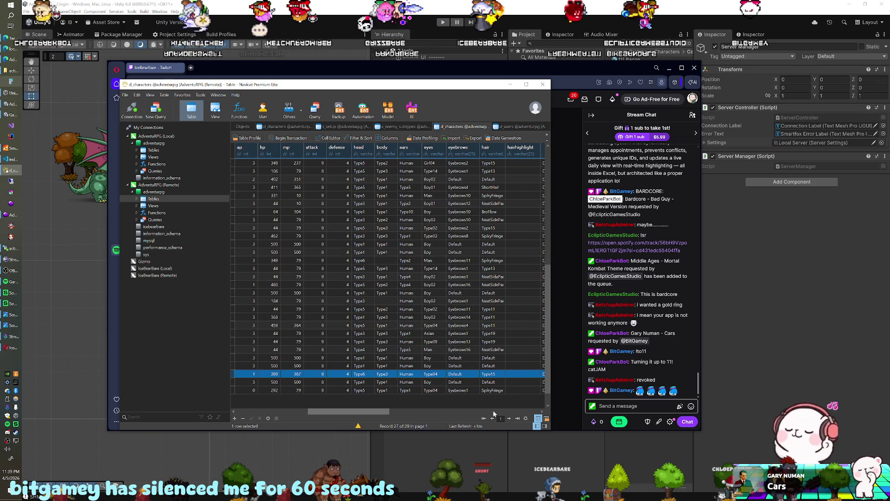
{"action": "left_click_drag", "start_coordinate": [364, 411], "coordinate": [321, 411]}
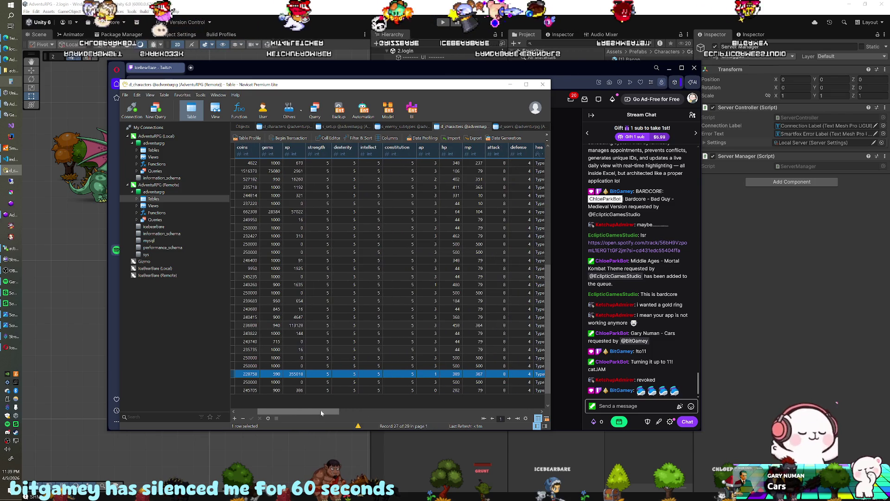
{"action": "left_click", "coordinate": [296, 373]}
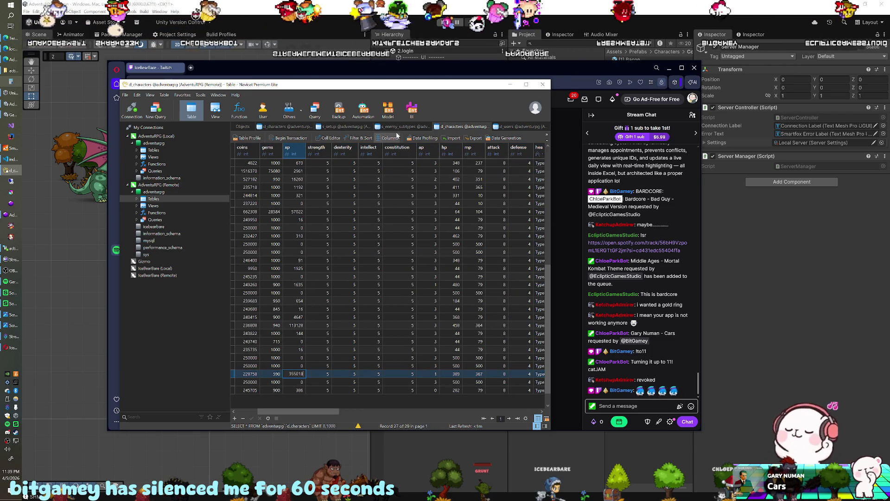
{"action": "left_click", "coordinate": [243, 127]}
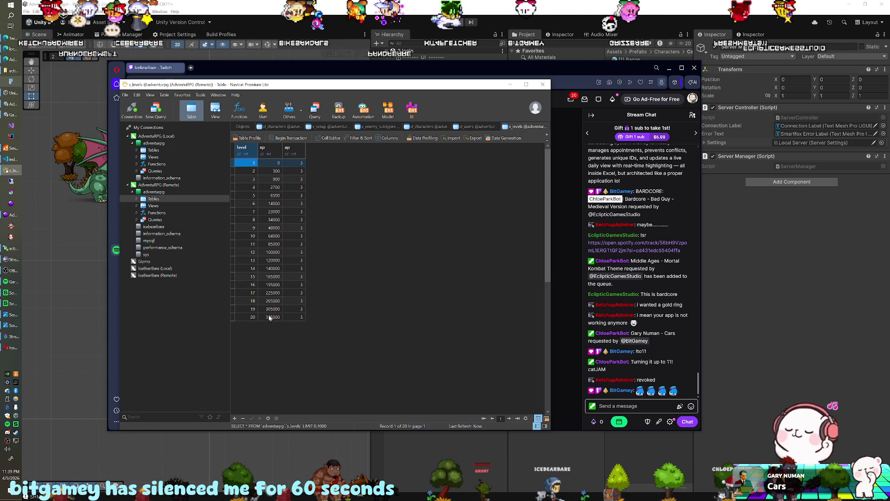
Step: Check the level 20 threshold of 355000 xp, then return to d_characters
{"action": "double_click", "coordinate": [271, 316]}
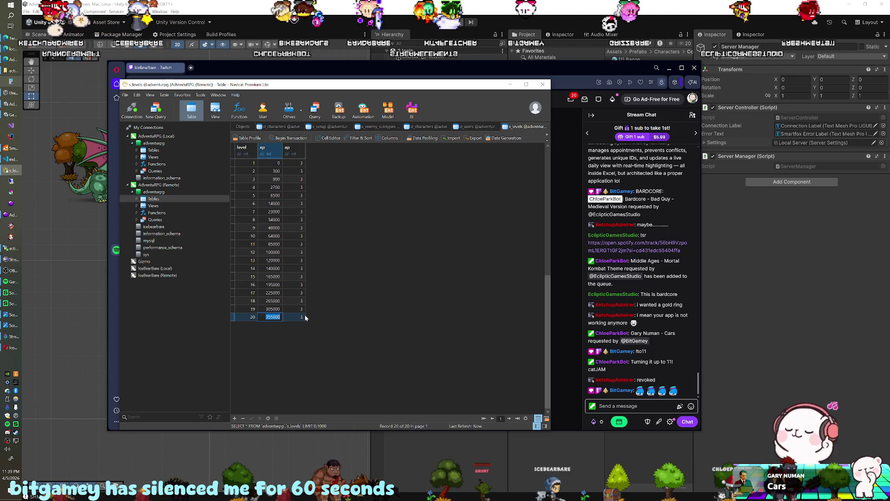
{"action": "left_click", "coordinate": [475, 127]}
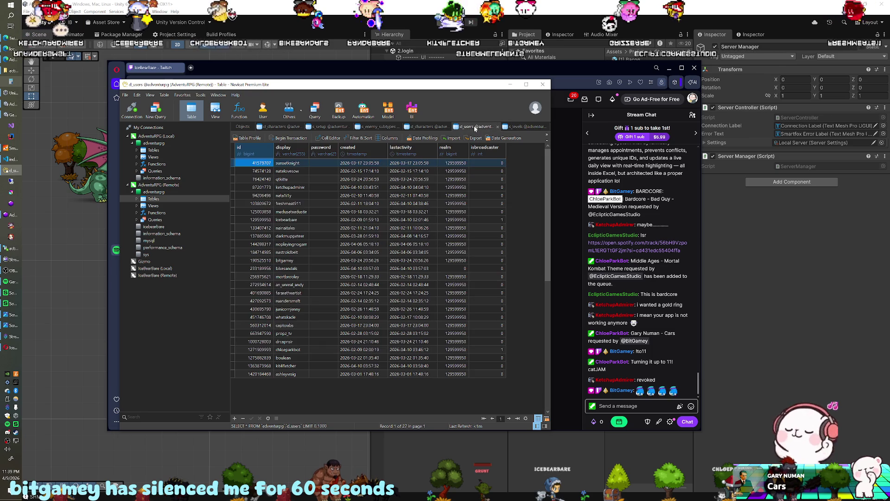
{"action": "left_click", "coordinate": [429, 126]}
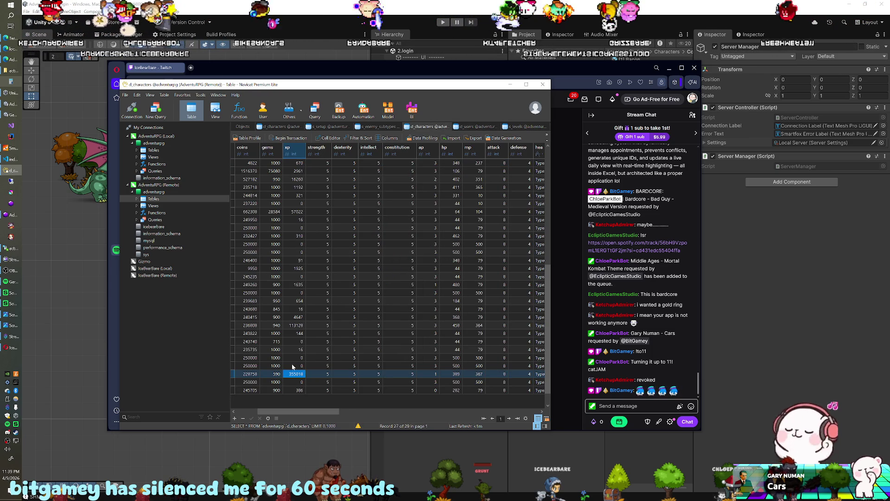
Step: Change the character's xp to 354090 and refresh the d_characters table
{"action": "double_click", "coordinate": [294, 374]}
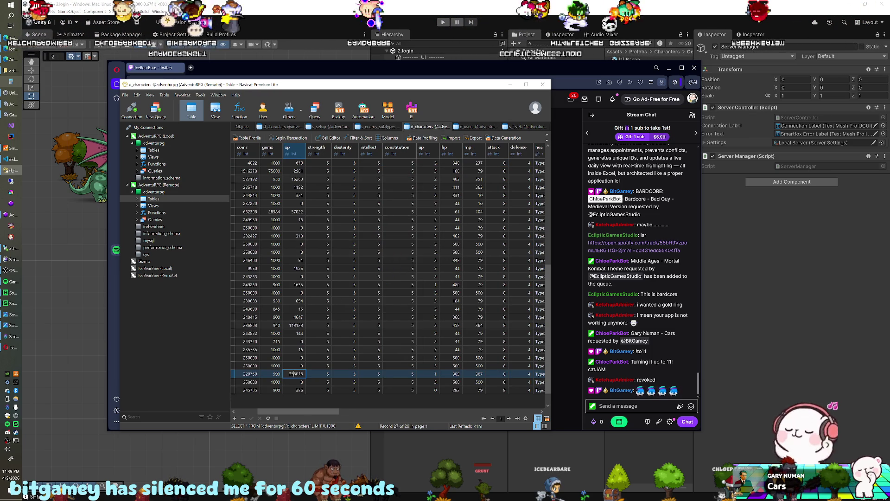
{"action": "left_click_drag", "start_coordinate": [294, 373], "coordinate": [306, 376]}
{"action": "type", "text": "35401"}
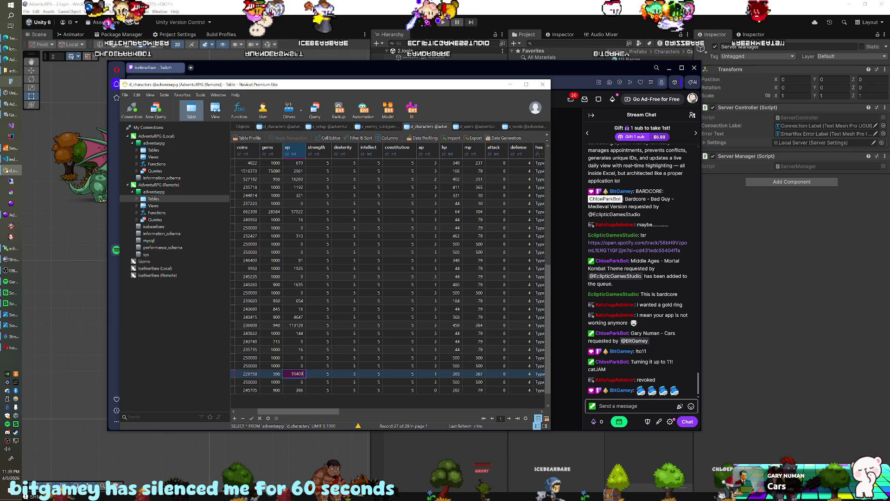
{"action": "type", "text": "090"}
{"action": "key", "text": "Return"}
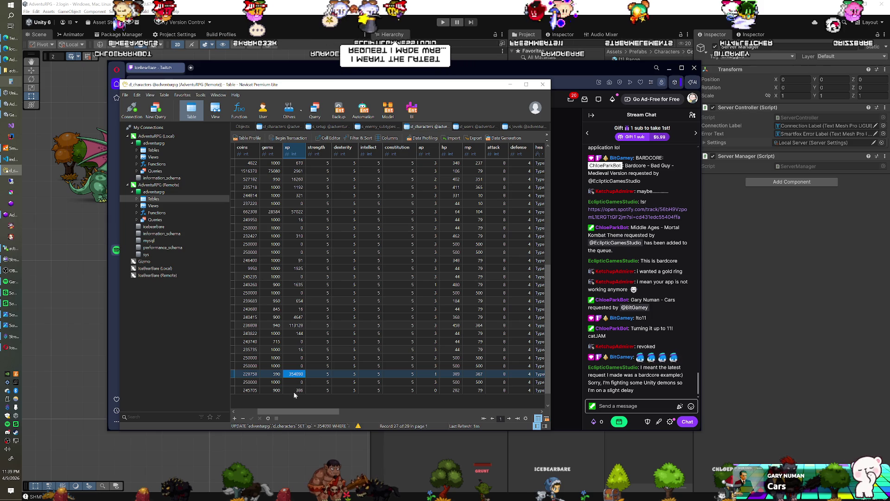
{"action": "scroll", "coordinate": [293, 405], "scroll_direction": "left", "scroll_amount": 3}
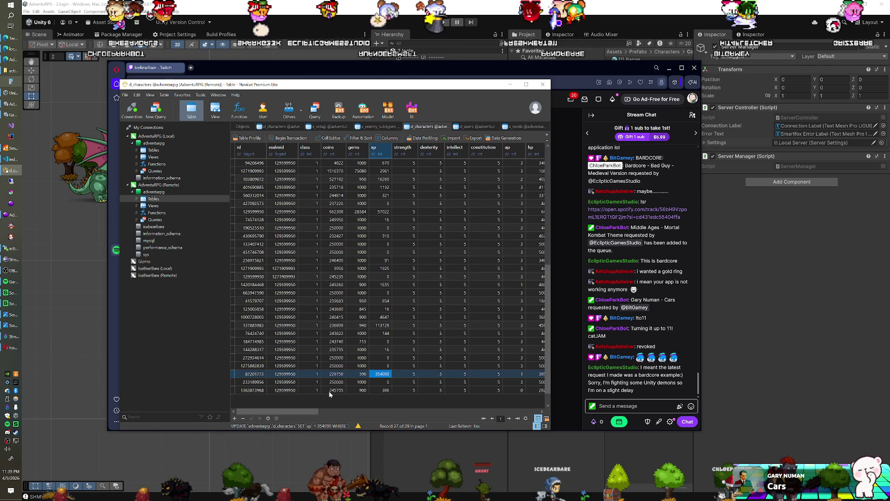
{"action": "key", "text": "F5"}
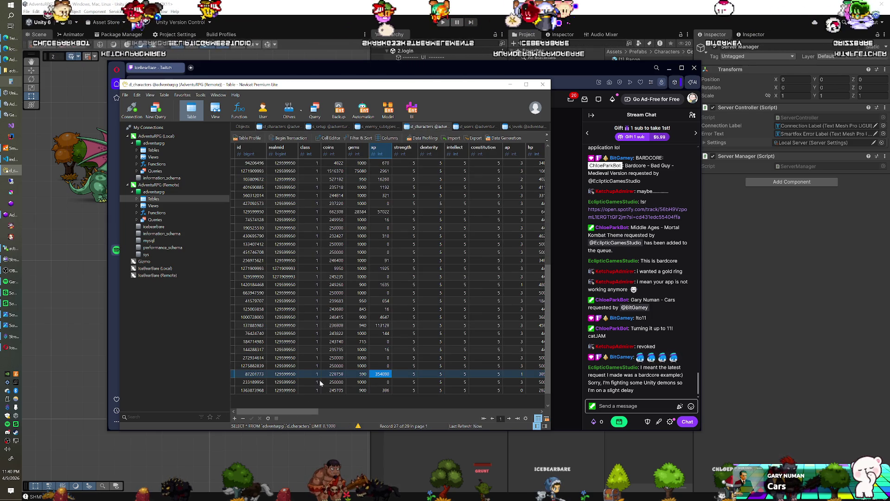
{"action": "left_click", "coordinate": [59, 14]}
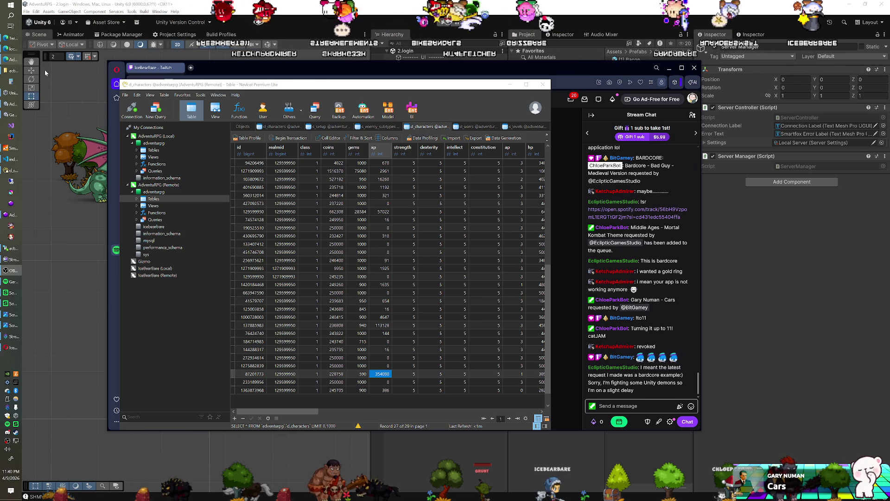
Step: Switch to the AdventuRPG Trello board and begin an On Deck card reading 'Level cap breaks game'
{"action": "left_click", "coordinate": [10, 51]}
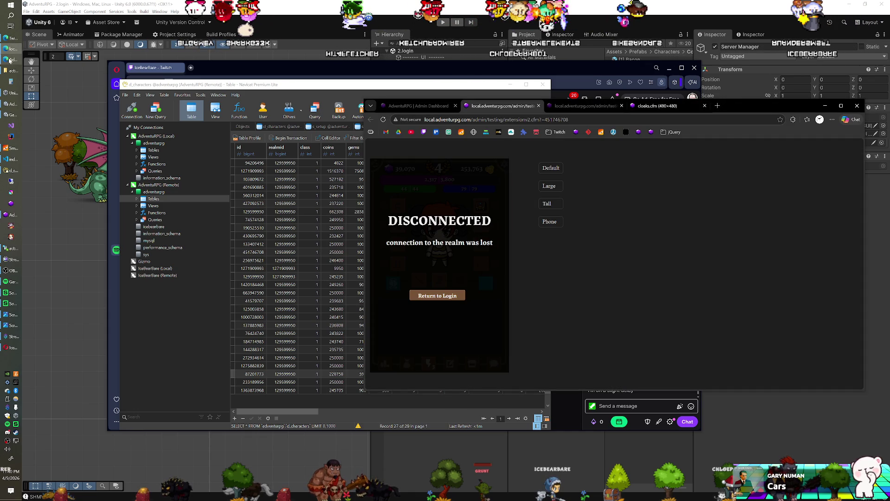
{"action": "left_click", "coordinate": [9, 59]}
{"action": "type", "text": "Level cap breaks game"}
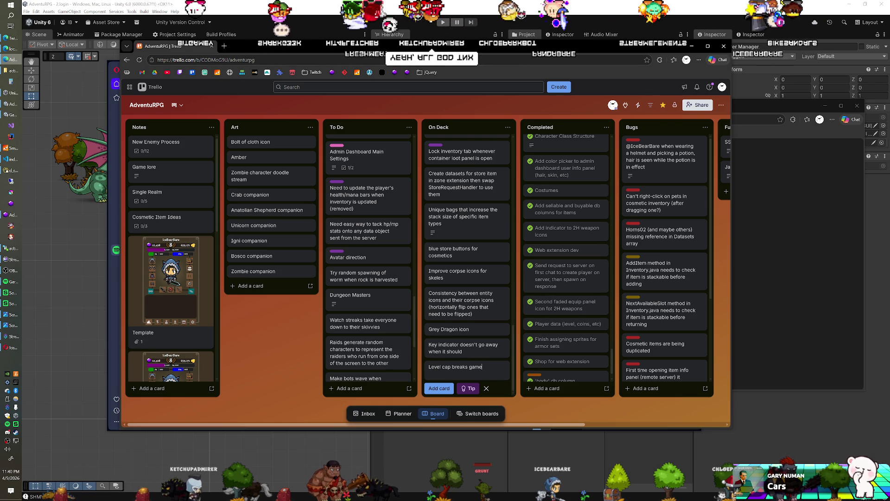
Step: Save the On Deck card titled 'Level cap breaks game'
{"action": "key", "text": "Return"}
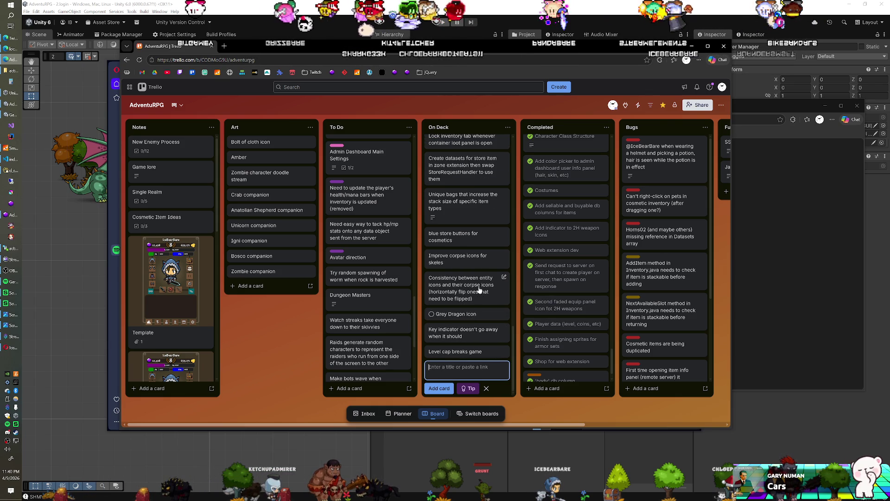
{"action": "left_click", "coordinate": [155, 10]}
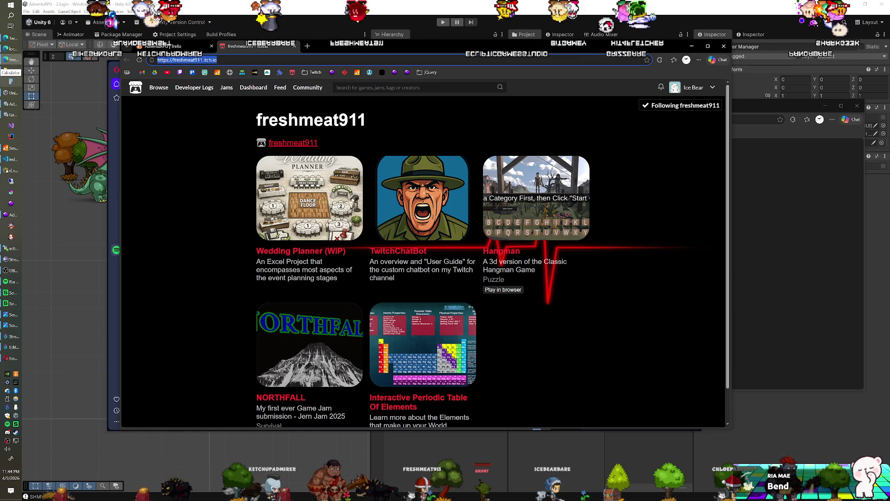
Step: Close the itch.io creator page tab with Ctrl+W
{"action": "key", "text": "ctrl+w"}
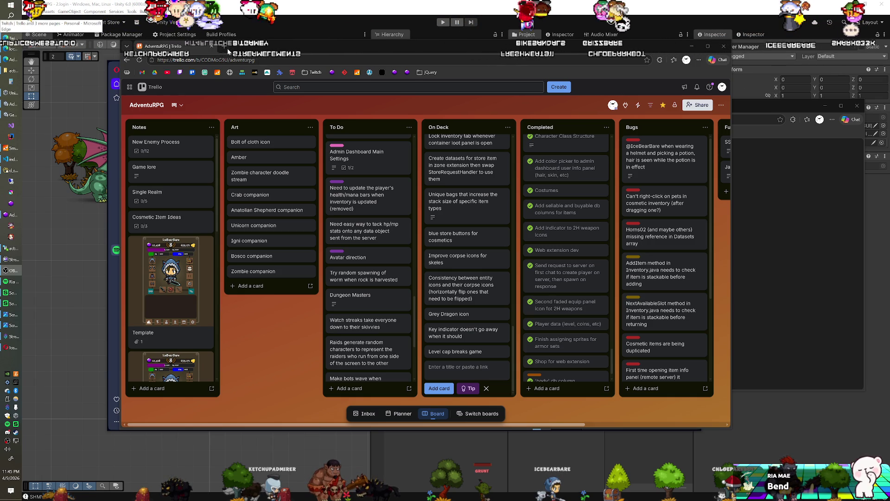
Step: Open a new browser tab showing the Trello boards home page
{"action": "key", "text": "ctrl+t"}
{"action": "left_click", "coordinate": [192, 73]}
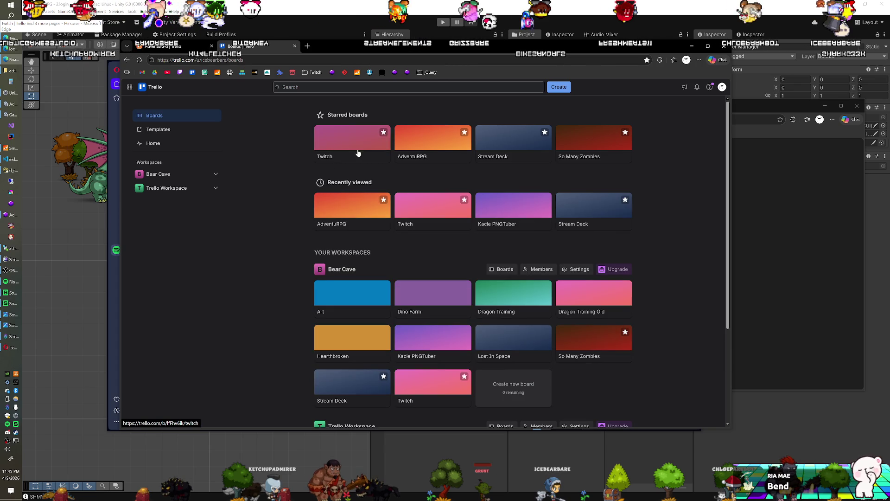
Step: On the Twitch board, add 'Button for freshy command' and move it to the top of To-Do
{"action": "left_click", "coordinate": [362, 149]}
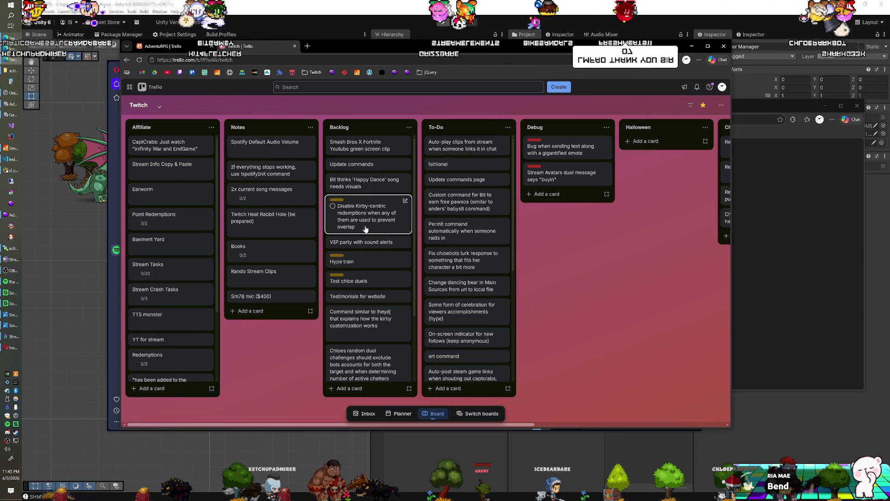
{"action": "left_click", "coordinate": [347, 388]}
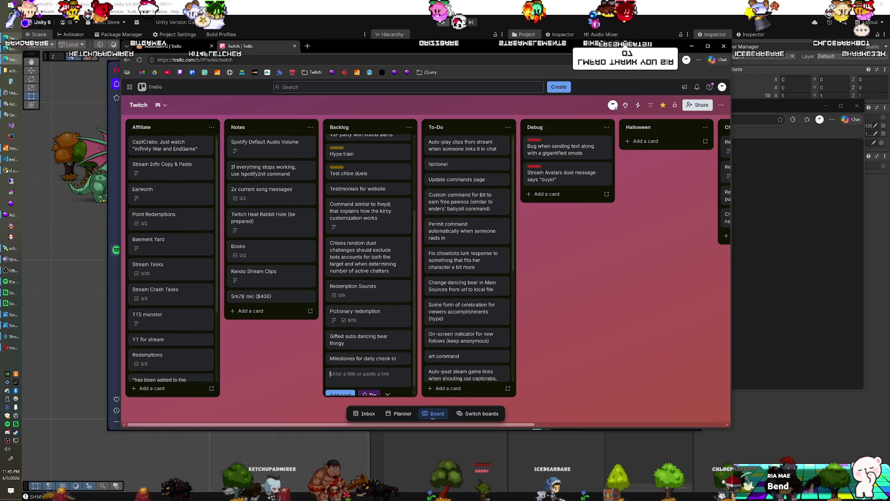
{"action": "type", "text": "Button for fresh"}
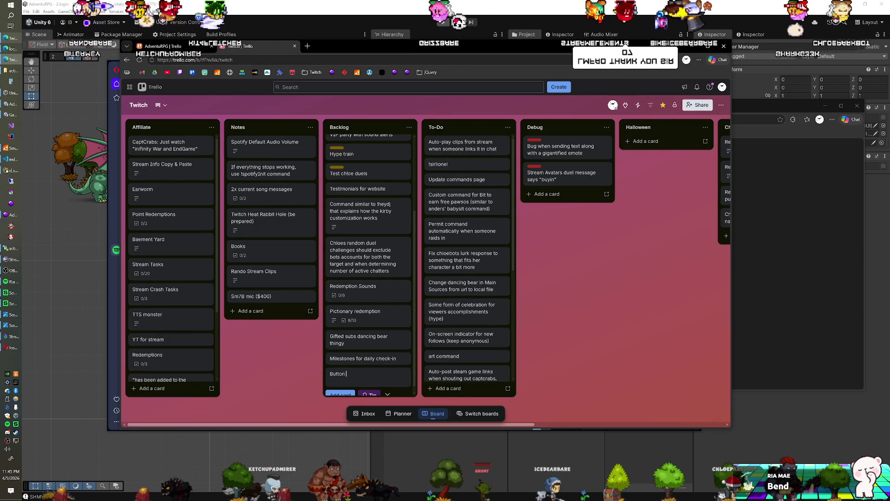
{"action": "type", "text": "y command"}
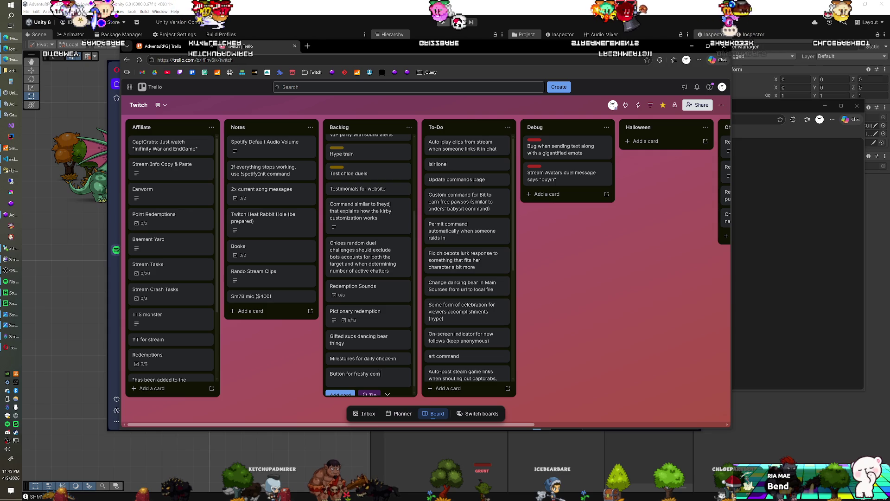
{"action": "key", "text": "Return"}
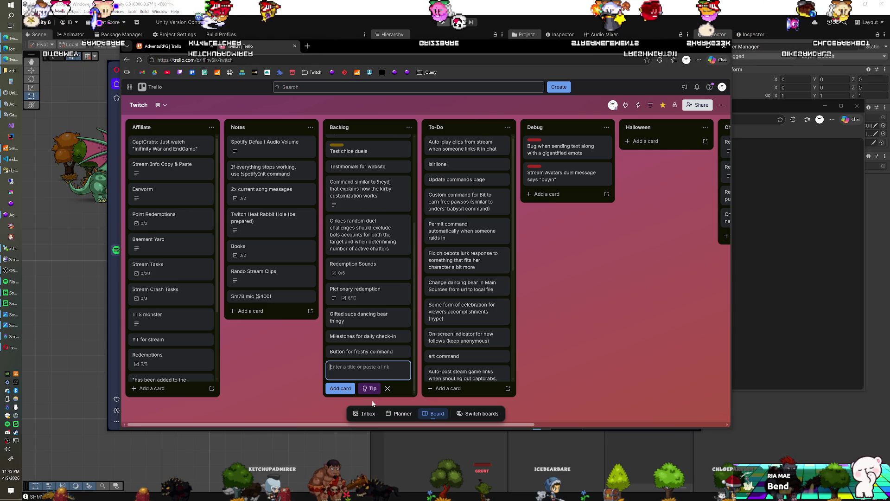
{"action": "left_click_drag", "start_coordinate": [354, 357], "coordinate": [361, 152]}
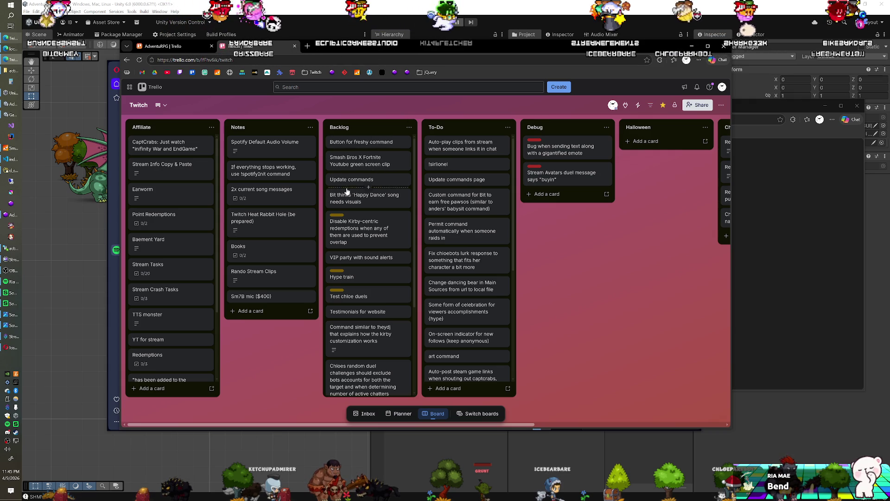
{"action": "mouse_move", "coordinate": [364, 142]}
{"action": "left_mouse_down"}
{"action": "mouse_move", "coordinate": [452, 150]}
{"action": "mouse_move", "coordinate": [445, 145]}
{"action": "left_mouse_up"}
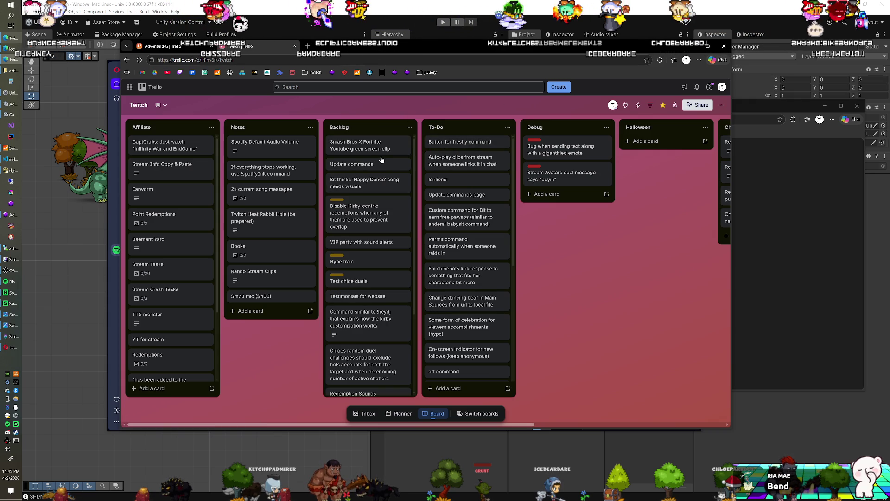
{"action": "left_click", "coordinate": [178, 48]}
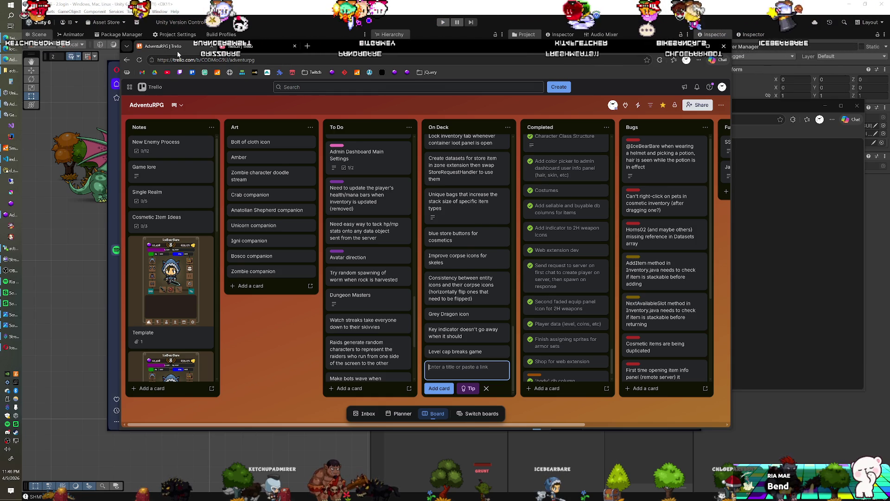
{"action": "left_click", "coordinate": [226, 32]}
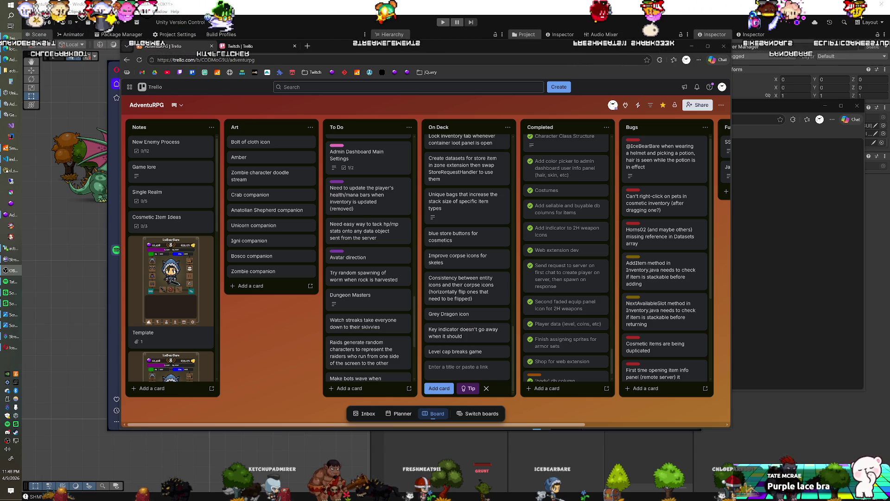
{"action": "left_click", "coordinate": [15, 216]}
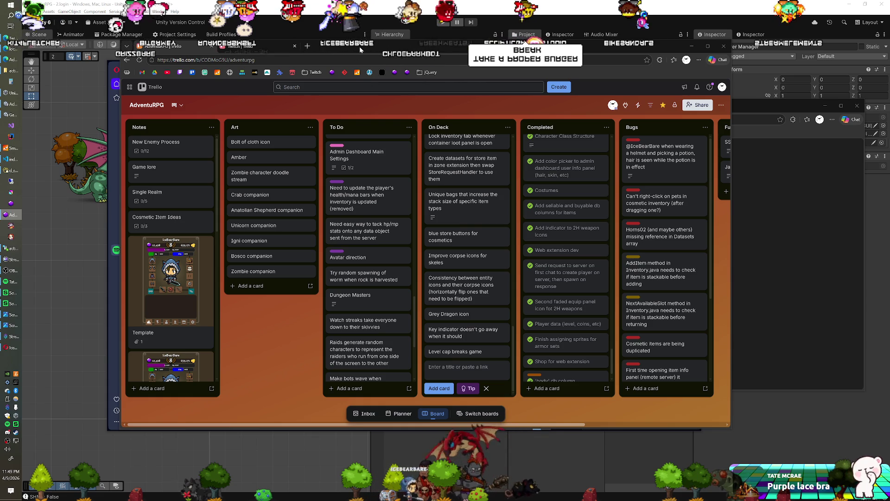
{"action": "left_click", "coordinate": [360, 47]}
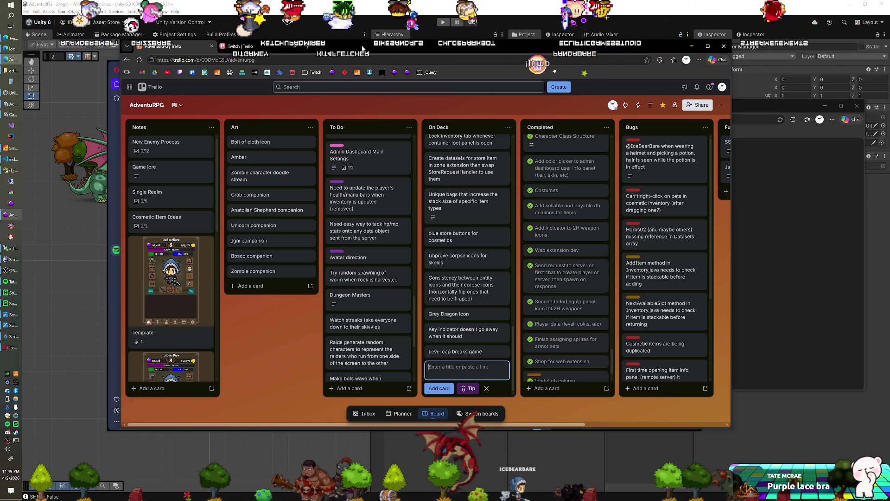
Step: Cancel the 'Turn off caret browsing?' prompt in Trello and switch back to the Unity editor
{"action": "key", "text": "F7"}
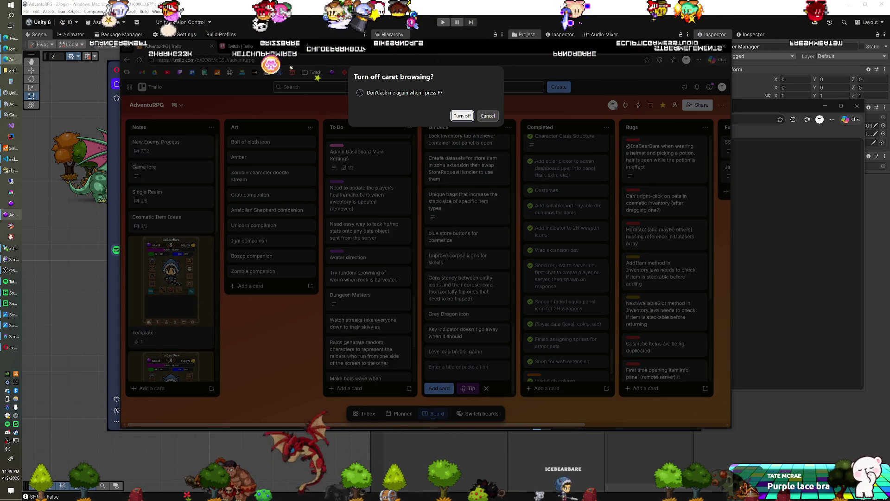
{"action": "left_click", "coordinate": [490, 121]}
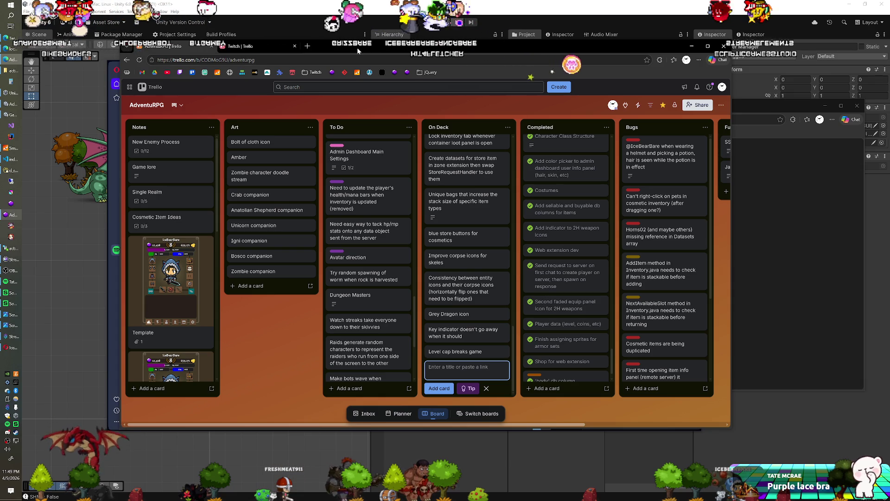
{"action": "key", "text": "alt+Tab"}
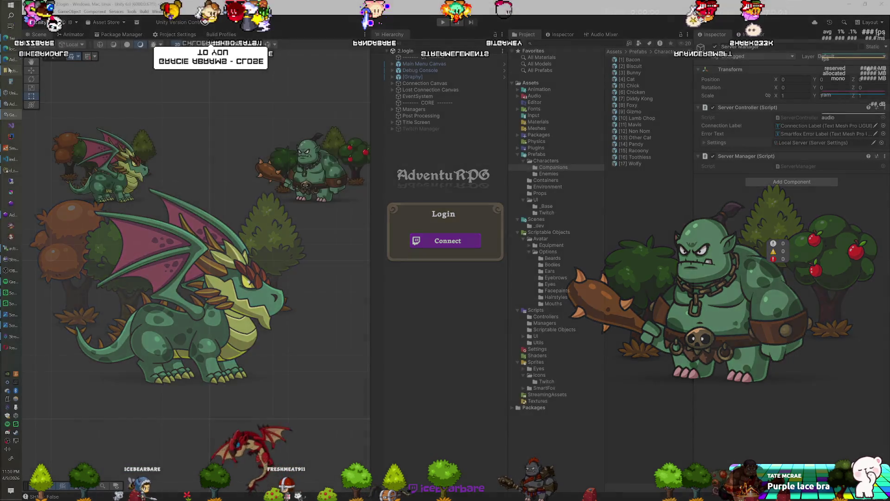
{"action": "scroll", "coordinate": [361, 174], "scroll_direction": "down", "scroll_amount": 5}
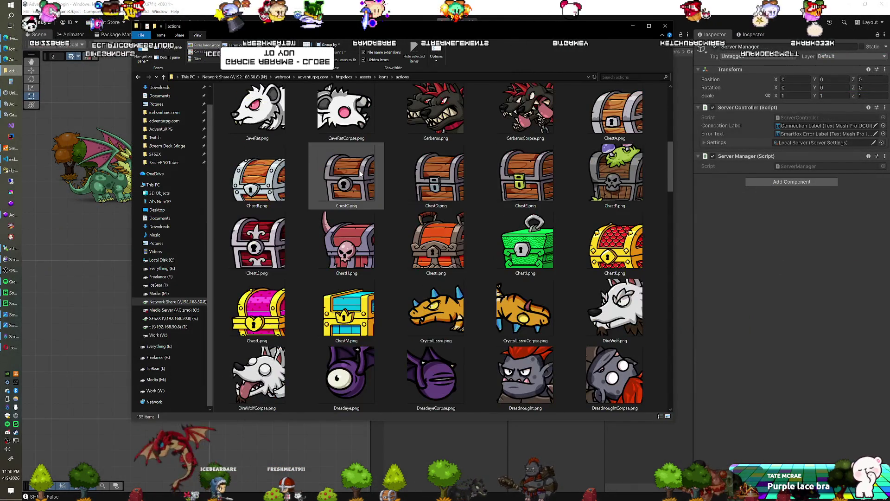
{"action": "scroll", "coordinate": [361, 173], "scroll_direction": "down", "scroll_amount": 5}
{"action": "scroll", "coordinate": [361, 173], "scroll_direction": "down", "scroll_amount": 10}
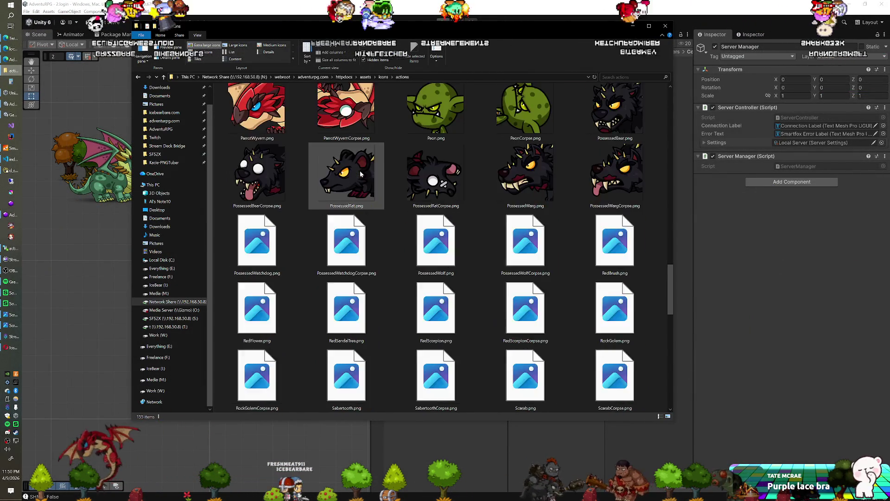
{"action": "scroll", "coordinate": [377, 193], "scroll_direction": "down", "scroll_amount": 15}
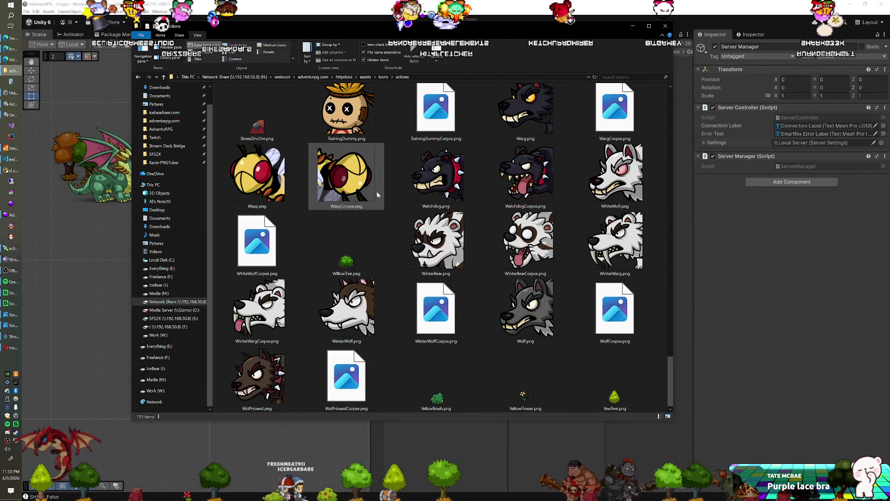
{"action": "scroll", "coordinate": [376, 192], "scroll_direction": "up", "scroll_amount": 20}
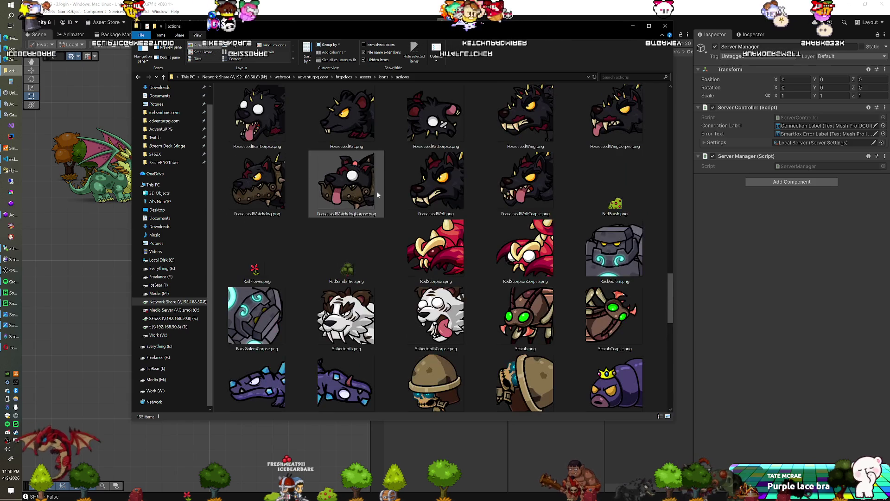
{"action": "scroll", "coordinate": [377, 194], "scroll_direction": "up", "scroll_amount": 20}
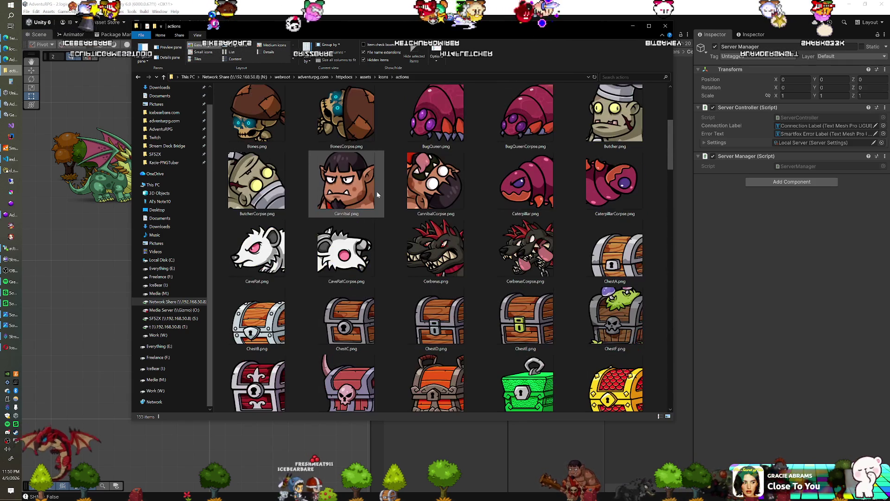
{"action": "scroll", "coordinate": [376, 193], "scroll_direction": "down", "scroll_amount": 15}
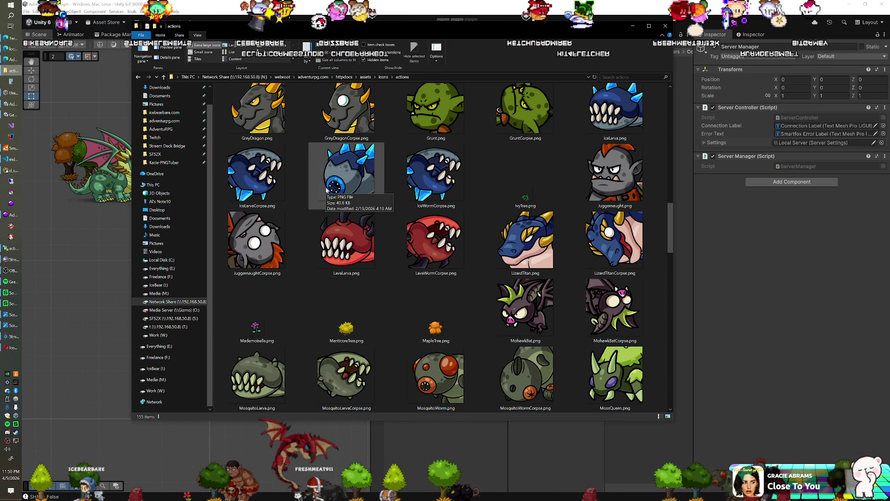
{"action": "key", "text": "alt+Tab"}
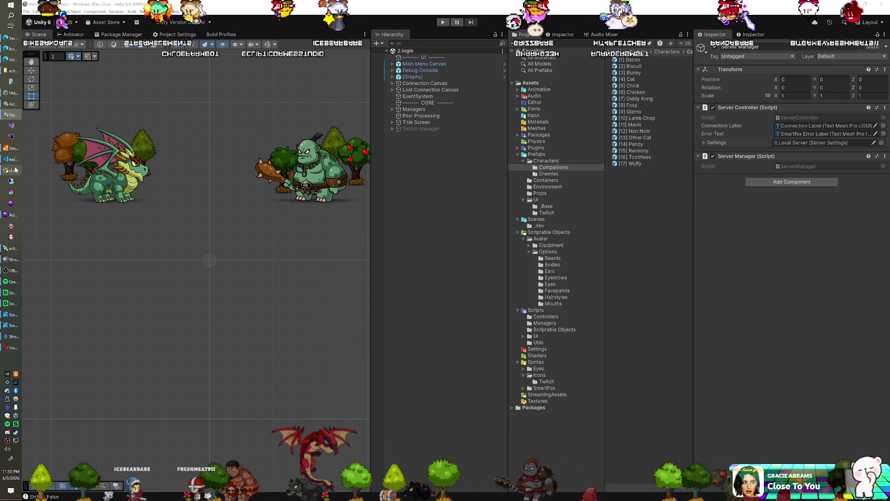
Step: Open a new query on the local adventurpg database and begin typing 'update s_enemy set skip = 1'
{"action": "left_click", "coordinate": [13, 170]}
{"action": "left_click", "coordinate": [245, 127]}
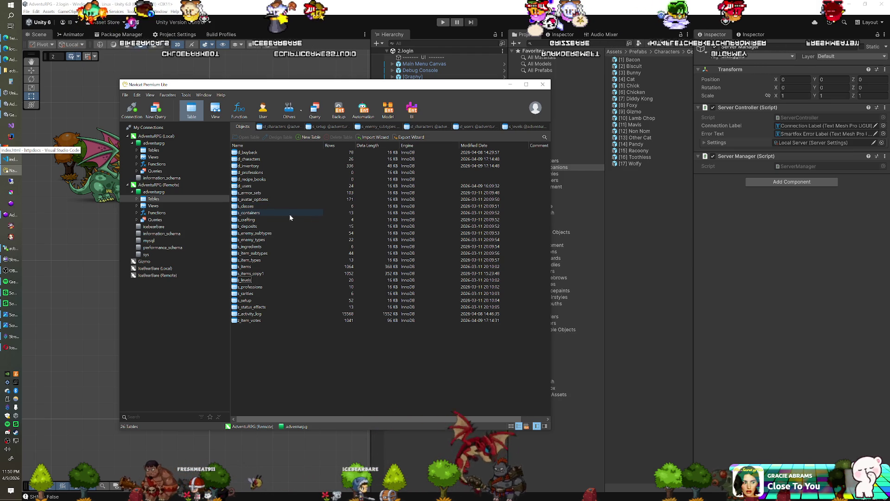
{"action": "left_click", "coordinate": [155, 143]}
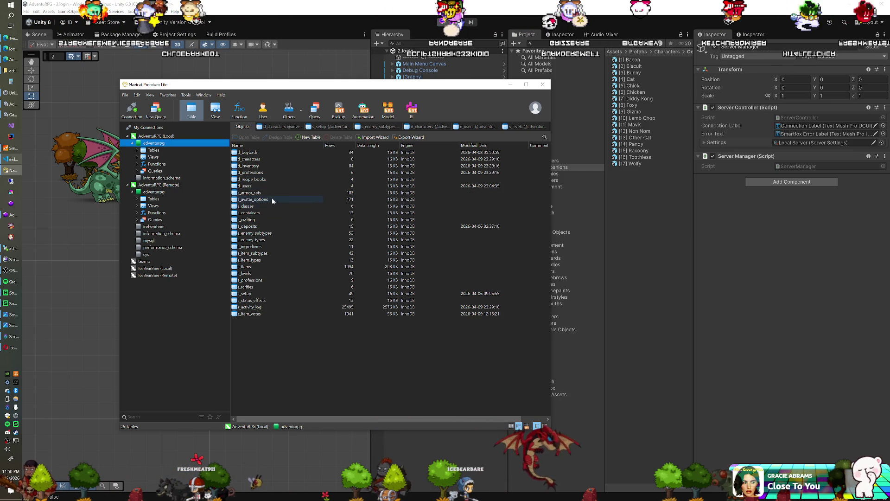
{"action": "left_click", "coordinate": [258, 232]}
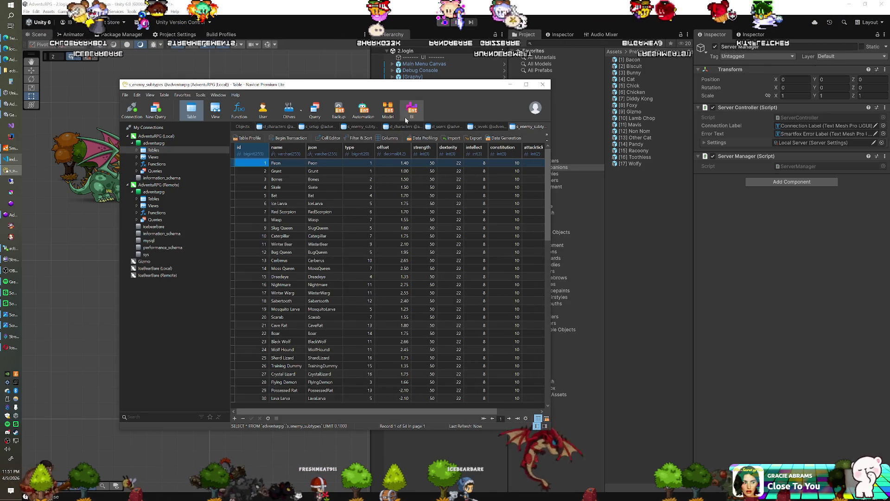
{"action": "left_click", "coordinate": [315, 110]}
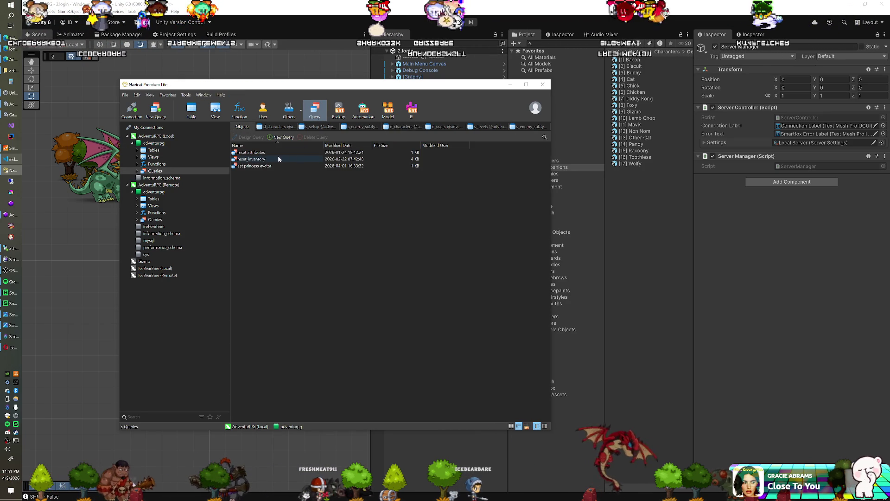
{"action": "left_click", "coordinate": [282, 137]}
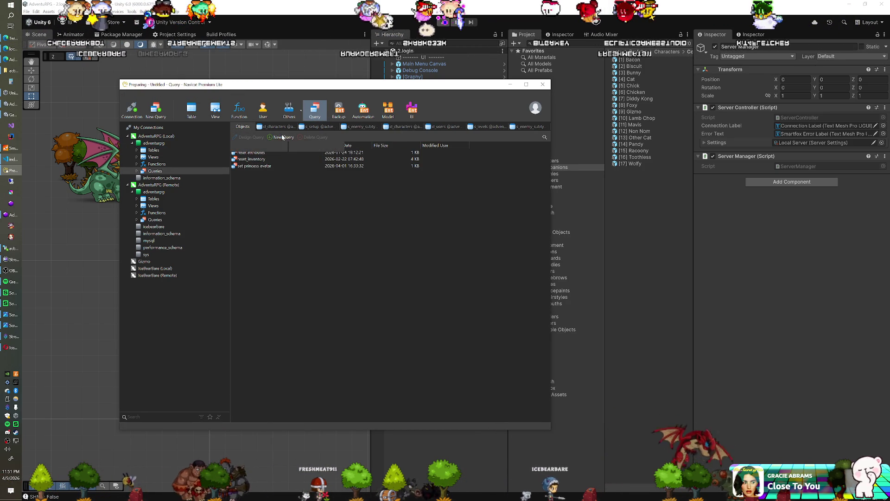
{"action": "type", "text": "update s_enemy_subt"}
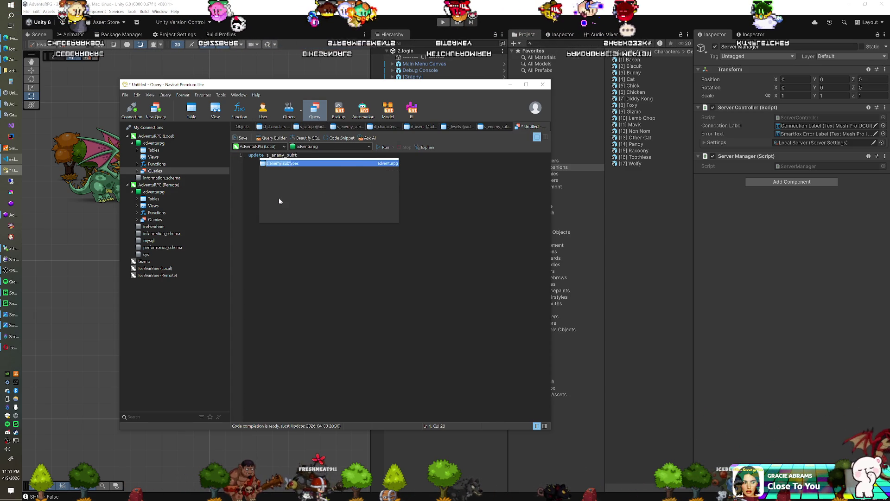
{"action": "type", "text": " set skip = 1"}
Step: Correct the query to 'update s_enemy_subtypes set exclude = 1' and run it
{"action": "key", "text": "ctrl+r"}
{"action": "left_click", "coordinate": [330, 155]}
{"action": "key", "text": "BackSpace"}
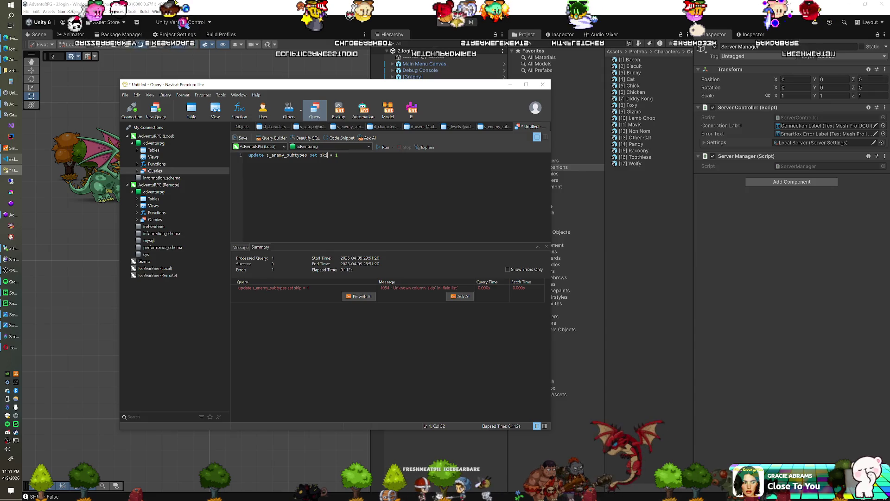
{"action": "key", "text": "BackSpace"}
{"action": "type", "text": "exclude"}
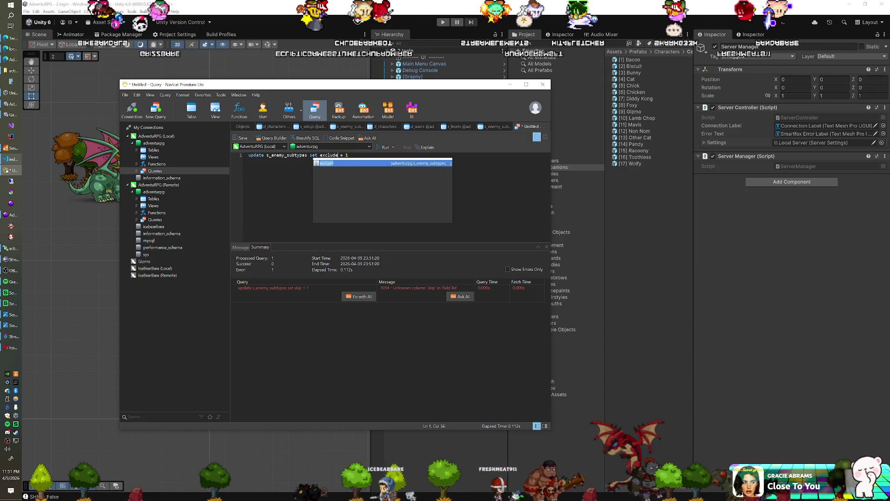
Step: Refresh the s_enemy_subtypes table so every row shows exclude 1
{"action": "left_click", "coordinate": [485, 126]}
{"action": "key", "text": "F5"}
{"action": "left_click", "coordinate": [426, 203]}
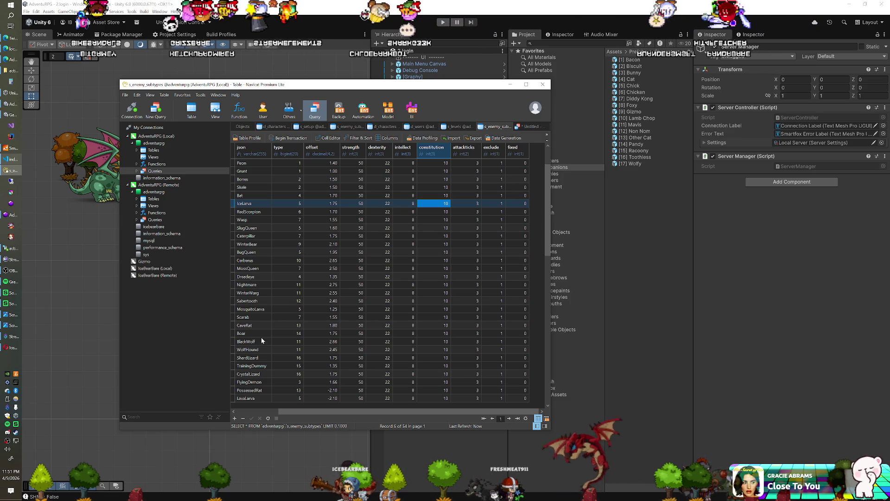
Step: Set Grey Dragon's exclude value to 0 in the s_enemy_subtypes grid and save it
{"action": "left_click", "coordinate": [247, 410]}
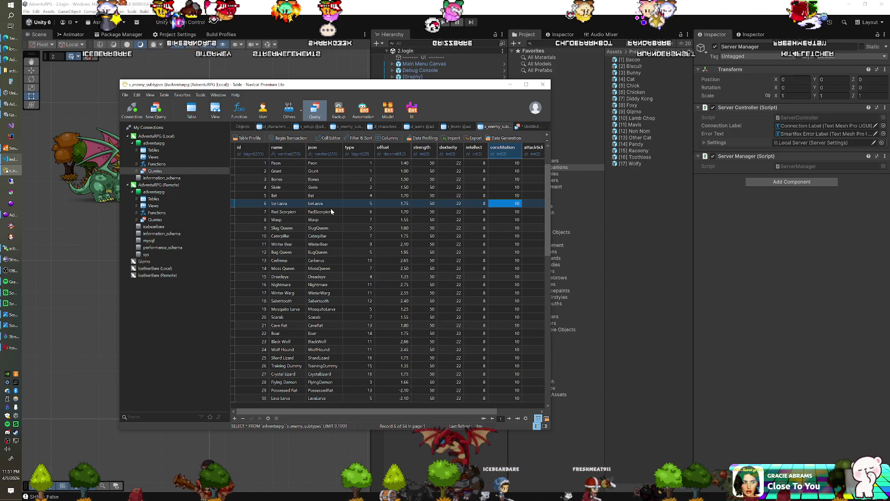
{"action": "key", "text": "Down"}
{"action": "key", "text": "Down"}
{"action": "key", "text": "Down"}
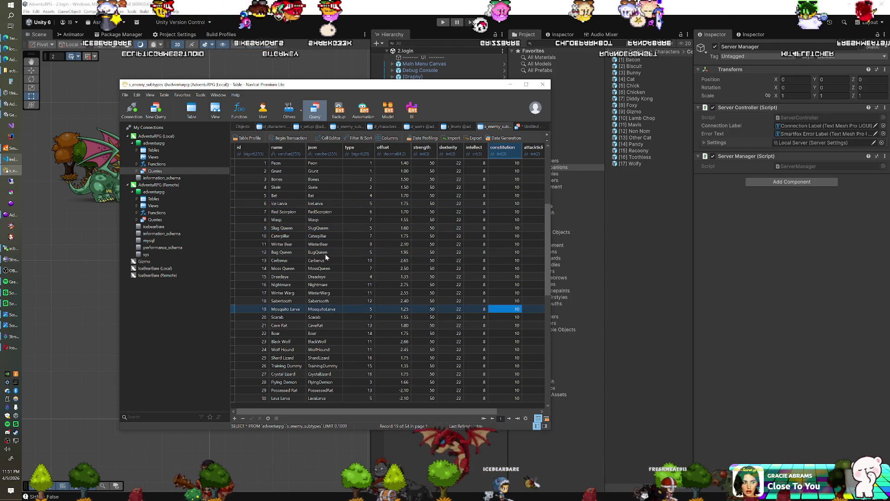
{"action": "key", "text": "Down"}
{"action": "key", "text": "Down"}
{"action": "key", "text": "Down"}
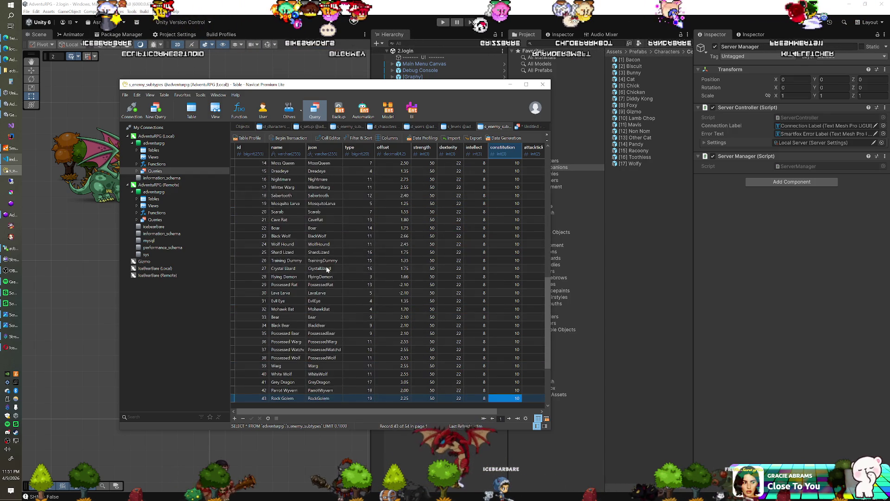
{"action": "double_click", "coordinate": [324, 358]}
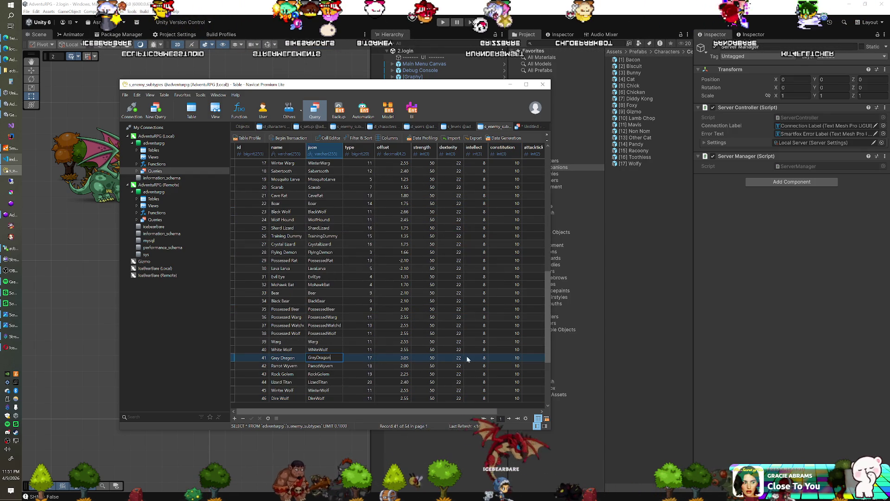
{"action": "key", "text": "Tab"}
{"action": "key", "text": "Tab"}
{"action": "key", "text": "Tab"}
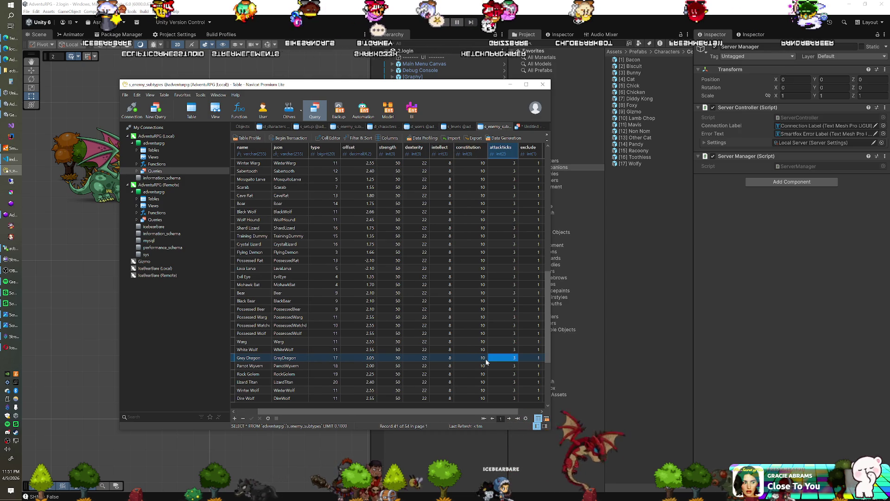
{"action": "key", "text": "Tab"}
{"action": "key", "text": "Return"}
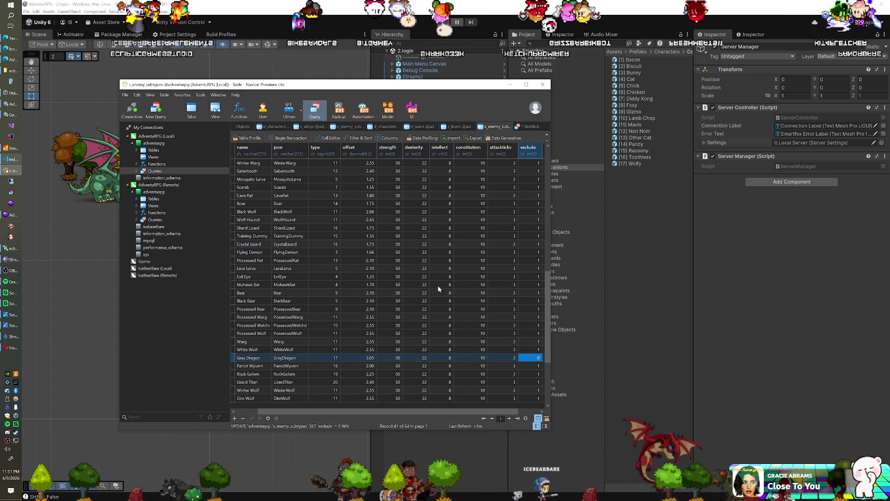
{"action": "key", "text": "alt+Tab"}
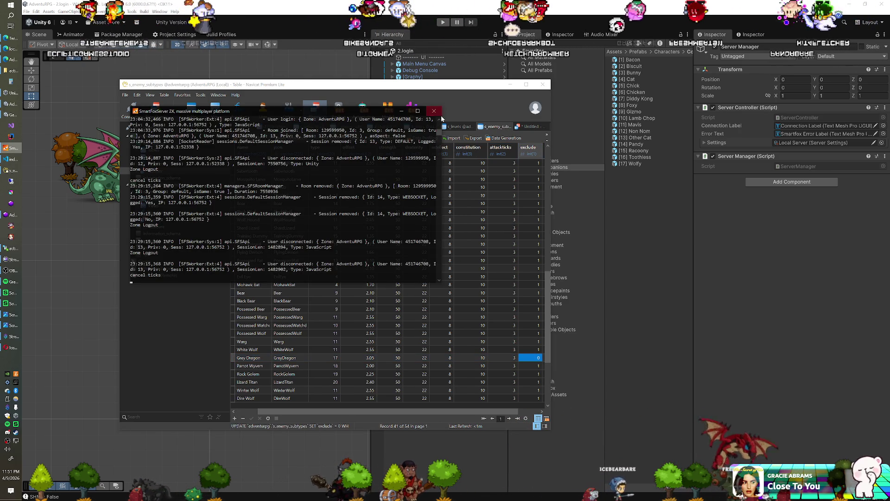
Step: Restart the SmartFoxServer 2X console, then start the game in Unity's Play mode
{"action": "left_click", "coordinate": [11, 150]}
{"action": "left_click", "coordinate": [11, 150]}
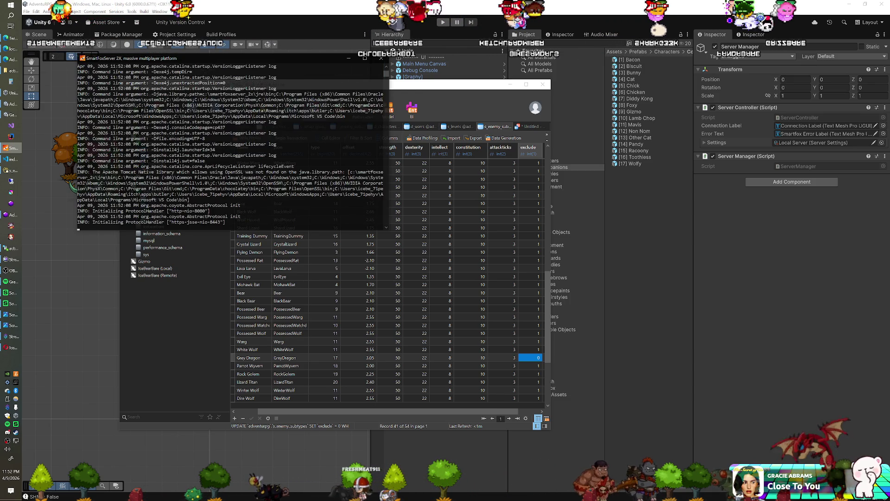
{"action": "left_click", "coordinate": [316, 425]}
{"action": "key", "text": "ctrl+p"}
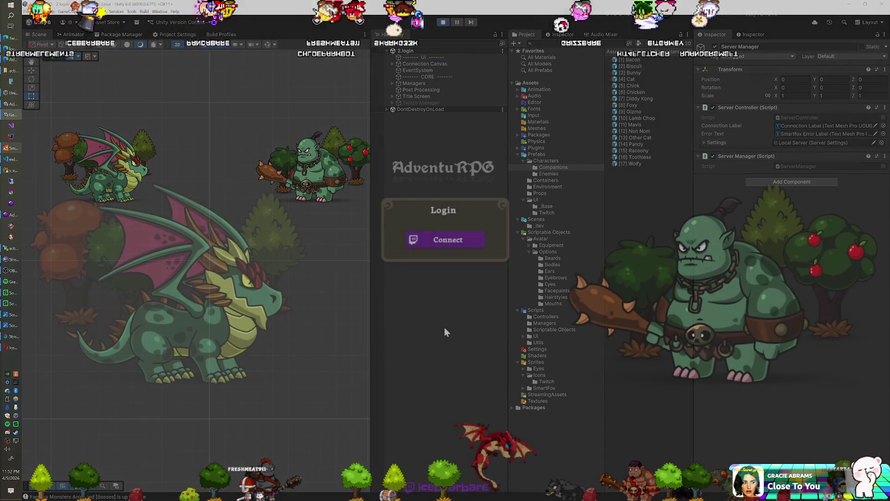
Step: Connect the running game to Twitch from its Login screen in the Game view
{"action": "left_click", "coordinate": [460, 236]}
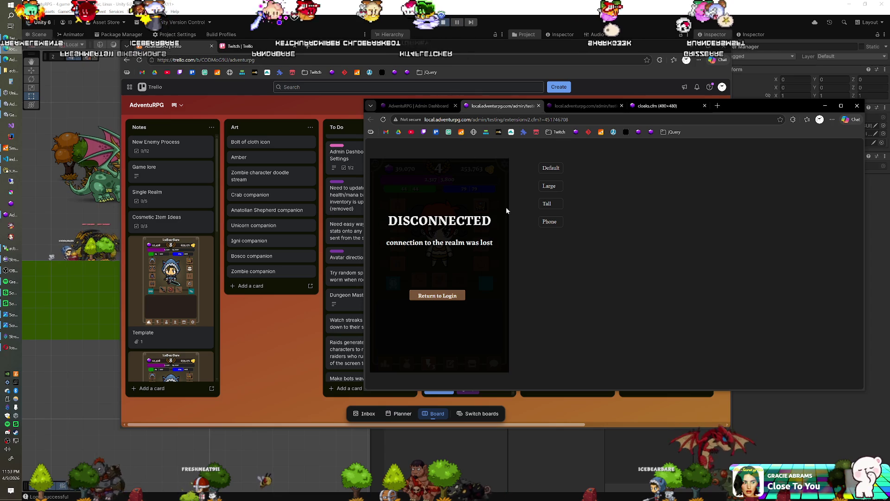
Step: Log the extension back into the realm and equip the black chest armour
{"action": "left_click", "coordinate": [435, 297]}
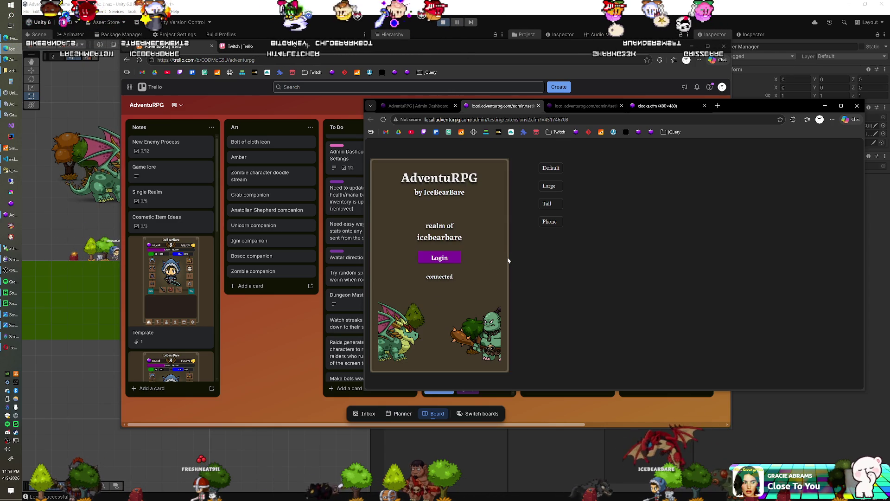
{"action": "left_click", "coordinate": [439, 258]}
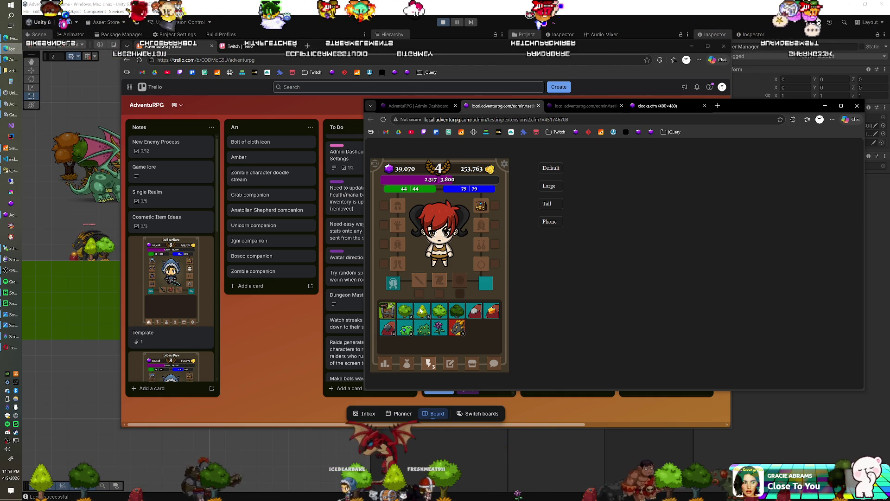
{"action": "left_click", "coordinate": [407, 363]}
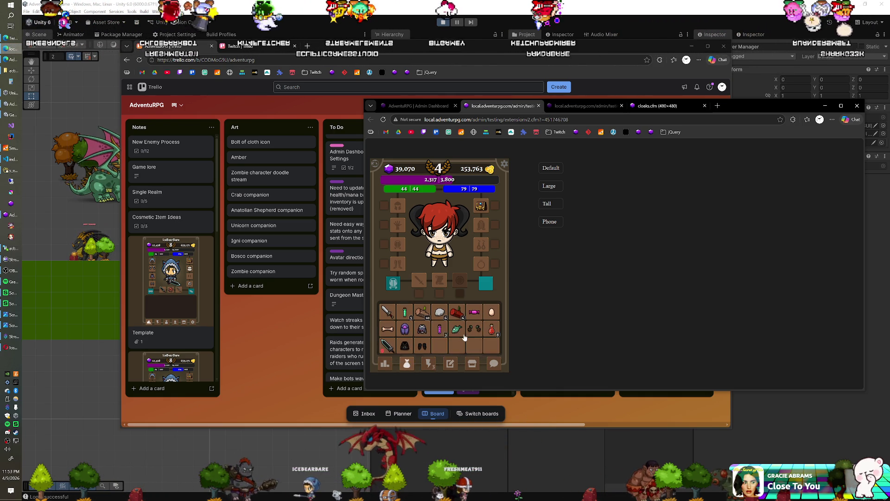
{"action": "left_click", "coordinate": [404, 343]}
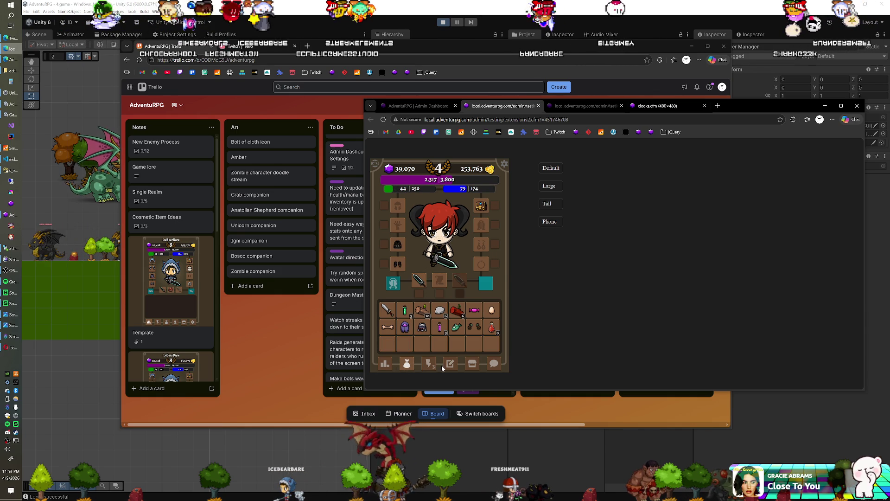
Step: Claim one of the looted items from the loot tab
{"action": "left_click", "coordinate": [426, 364]}
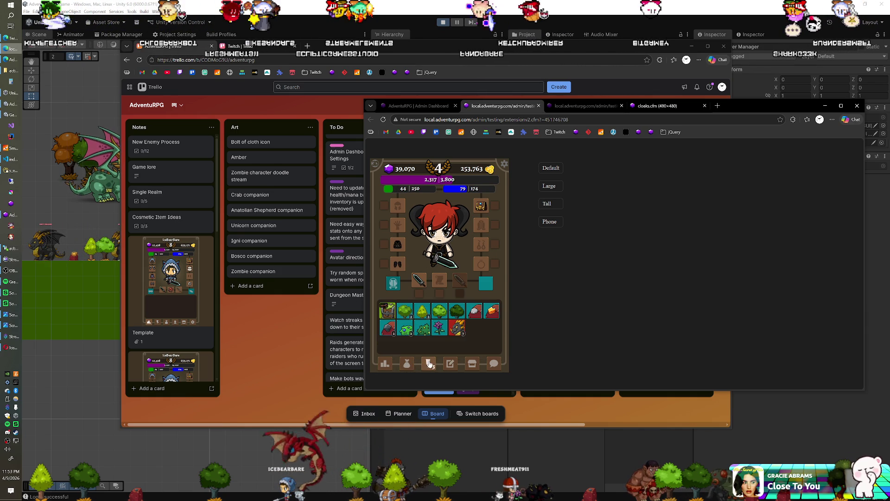
{"action": "left_click", "coordinate": [457, 332]}
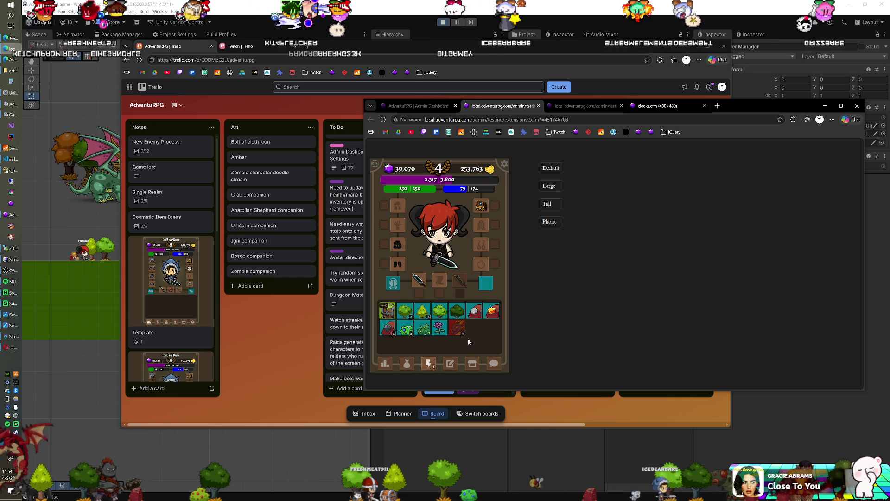
{"action": "key", "text": "F7"}
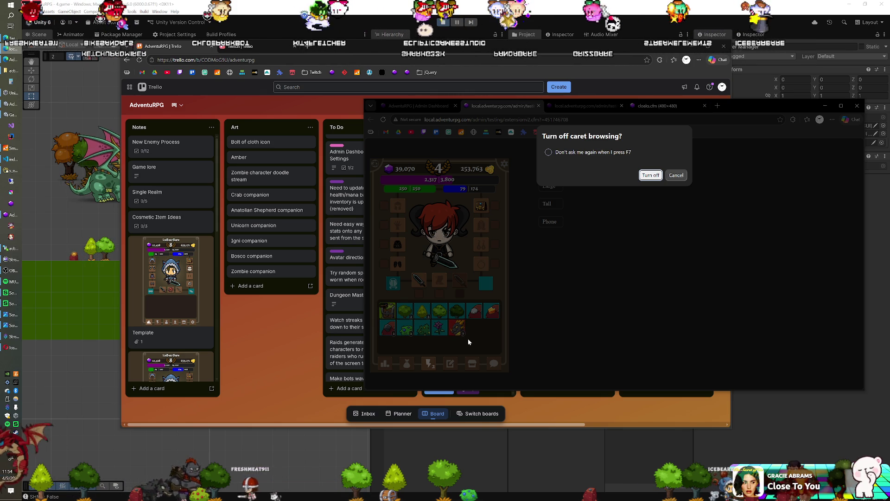
{"action": "left_click", "coordinate": [676, 175]}
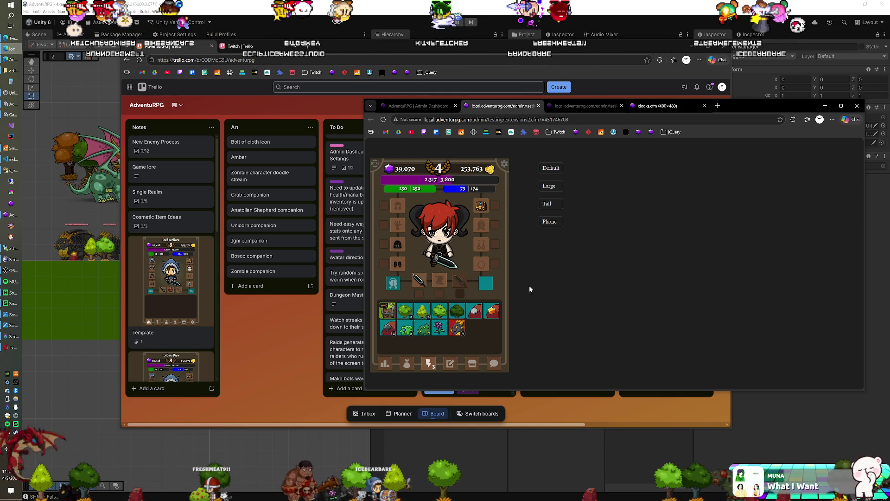
{"action": "left_click", "coordinate": [406, 364]}
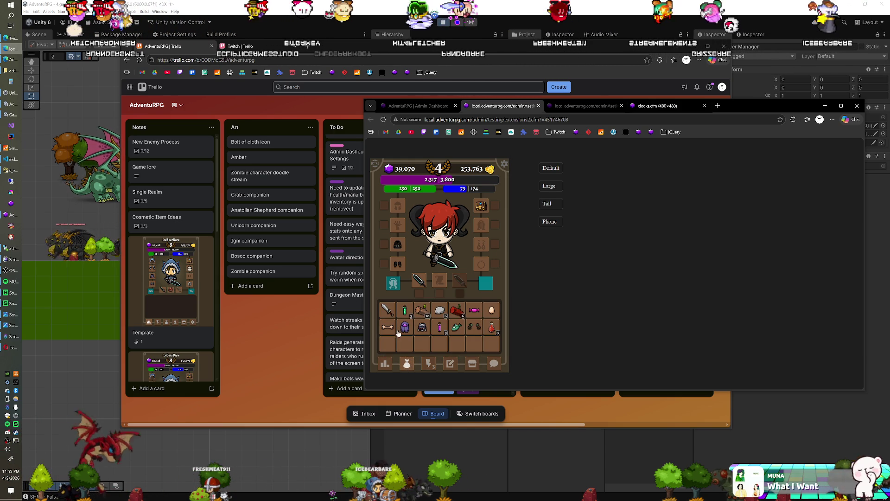
Step: Equip the gloves on the hand slot and browse the armour shop
{"action": "left_click", "coordinate": [474, 327]}
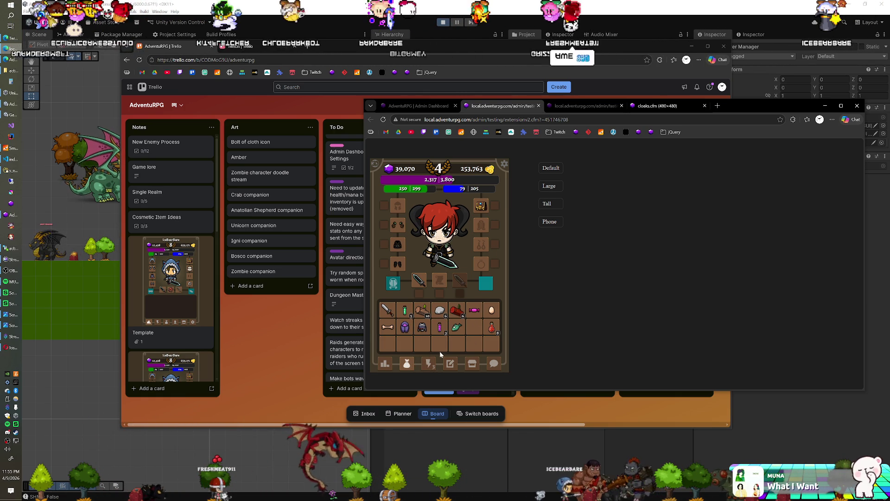
{"action": "left_click", "coordinate": [472, 363]}
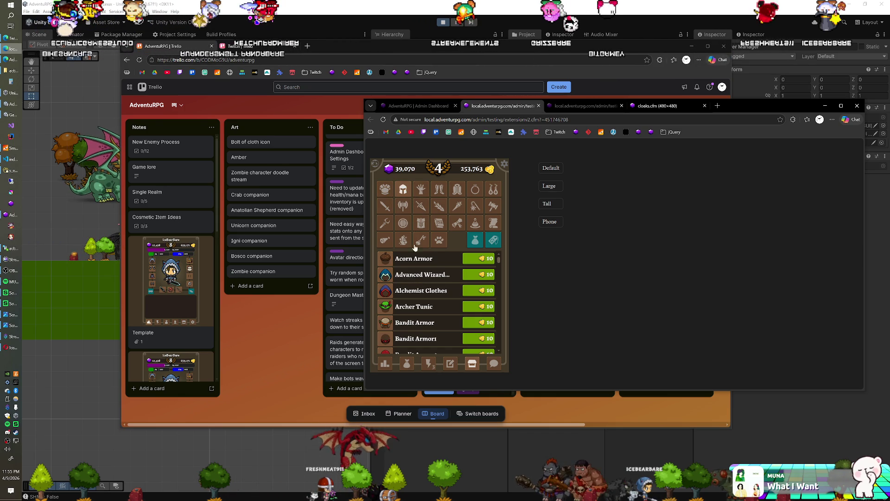
{"action": "scroll", "coordinate": [432, 278], "scroll_direction": "down", "scroll_amount": 3}
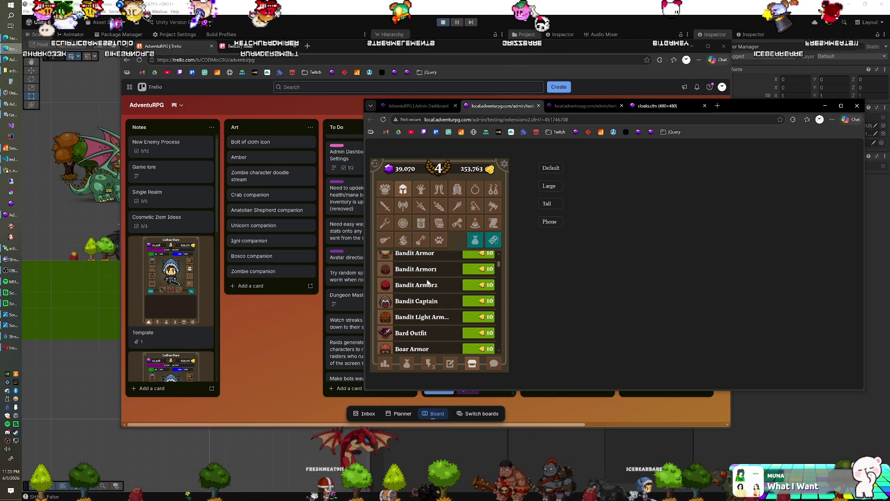
{"action": "scroll", "coordinate": [427, 282], "scroll_direction": "up", "scroll_amount": 2}
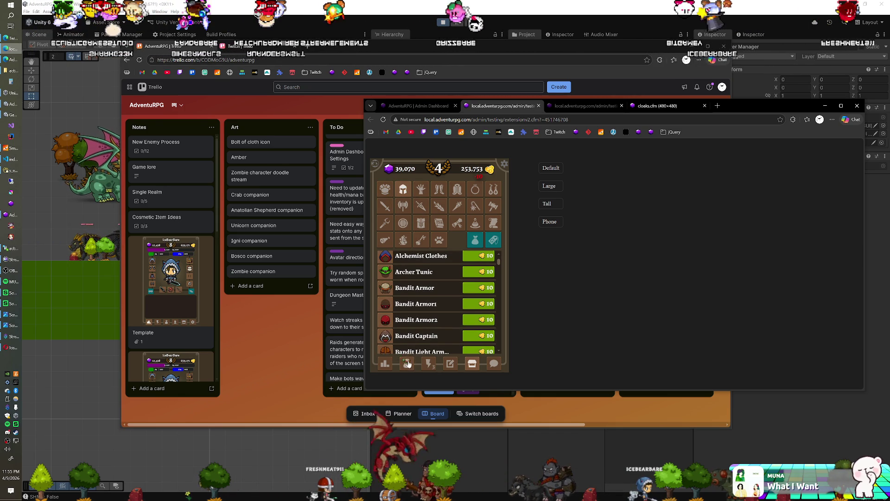
{"action": "left_click", "coordinate": [425, 368]}
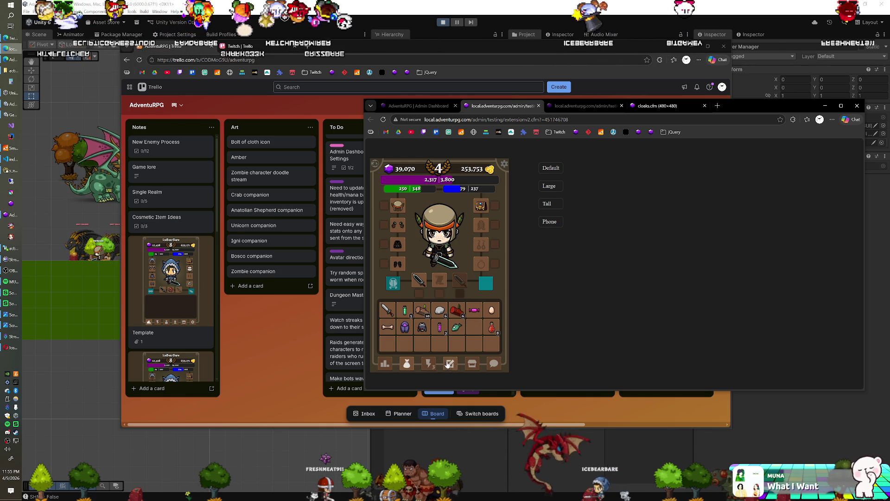
{"action": "left_click", "coordinate": [470, 365]}
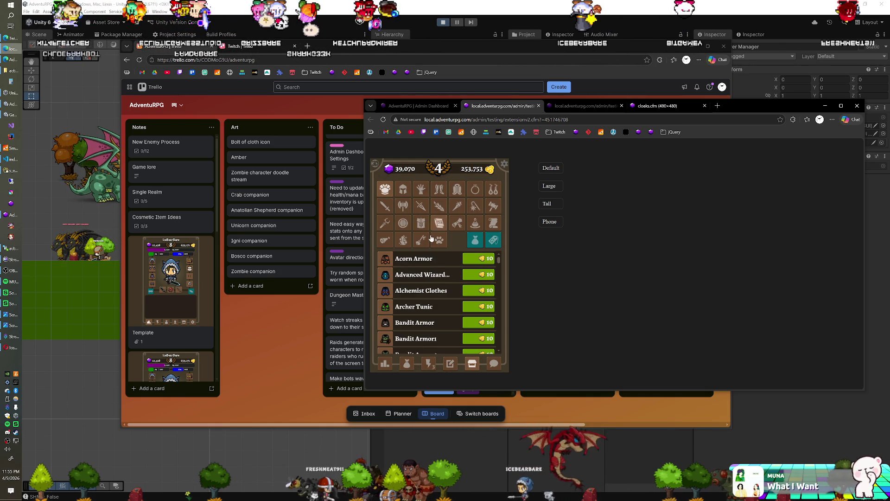
{"action": "left_click", "coordinate": [407, 366]}
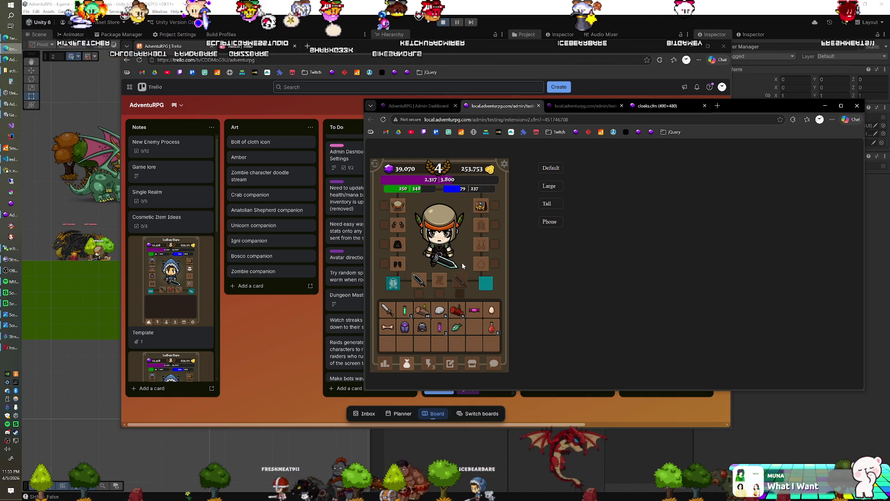
Step: Buy Cape Type E for 10 gold from the cloak section and equip it in the cloak slot
{"action": "left_click", "coordinate": [469, 365]}
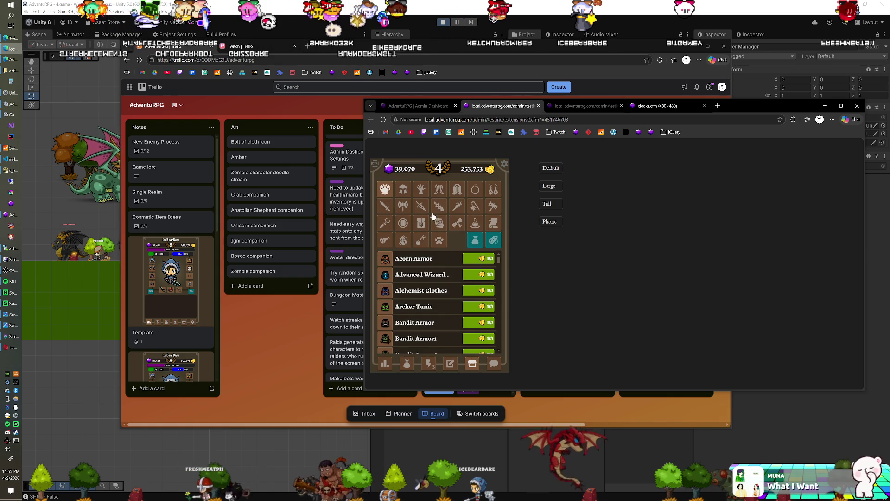
{"action": "left_click", "coordinate": [457, 189]}
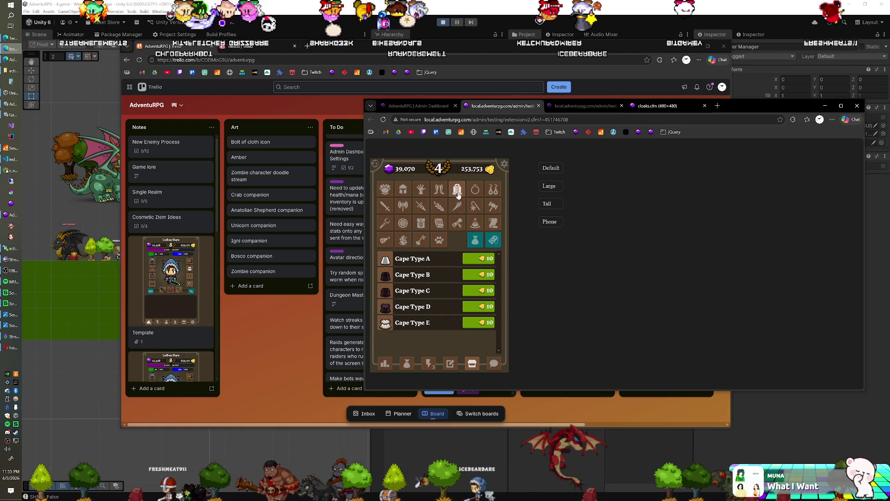
{"action": "left_click", "coordinate": [467, 325]}
{"action": "left_click", "coordinate": [407, 364]}
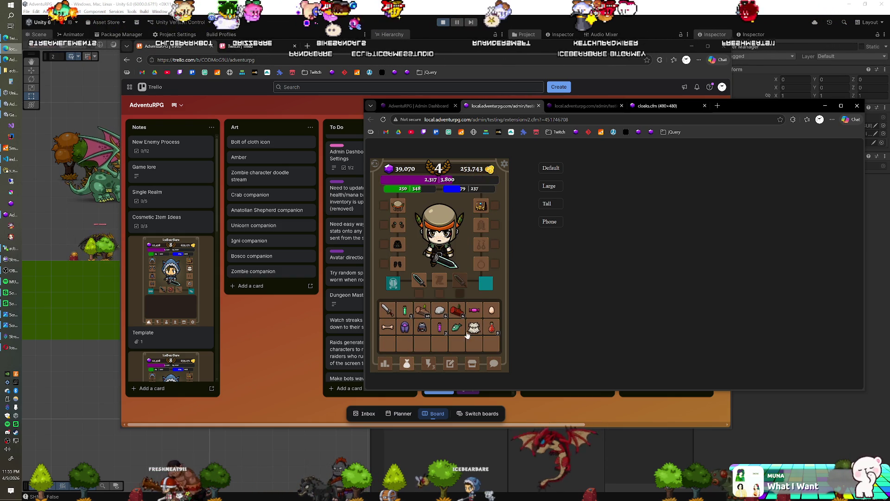
{"action": "left_click_drag", "start_coordinate": [458, 285], "coordinate": [481, 225]}
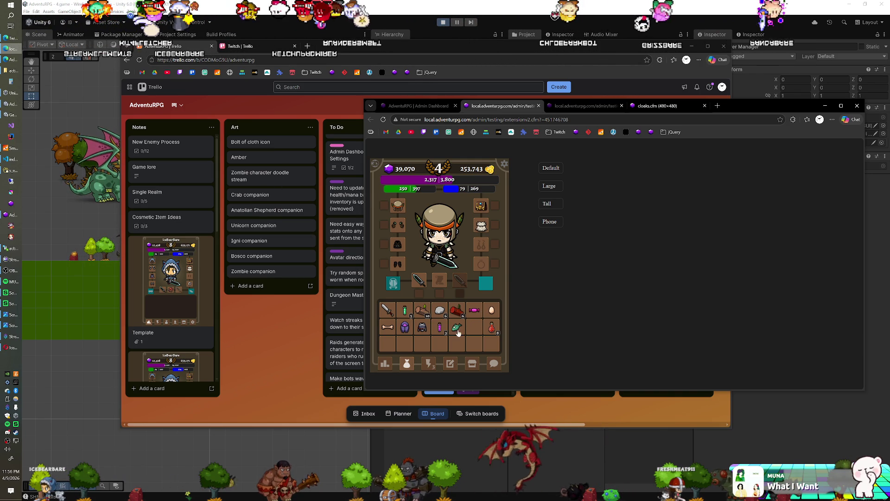
Step: Check the character's stats, then show the shop's armour list with Acorn Armor and Archer Tunic
{"action": "left_click", "coordinate": [389, 366]}
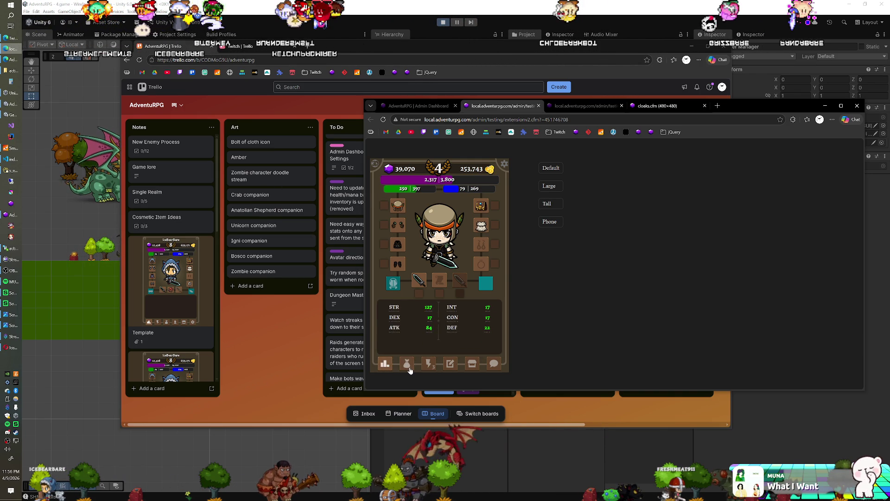
{"action": "left_click", "coordinate": [407, 365]}
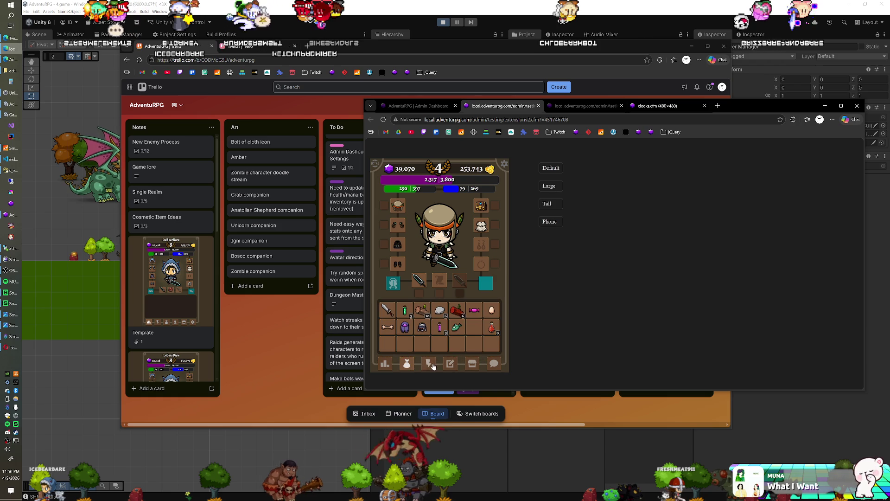
{"action": "left_click", "coordinate": [472, 365]}
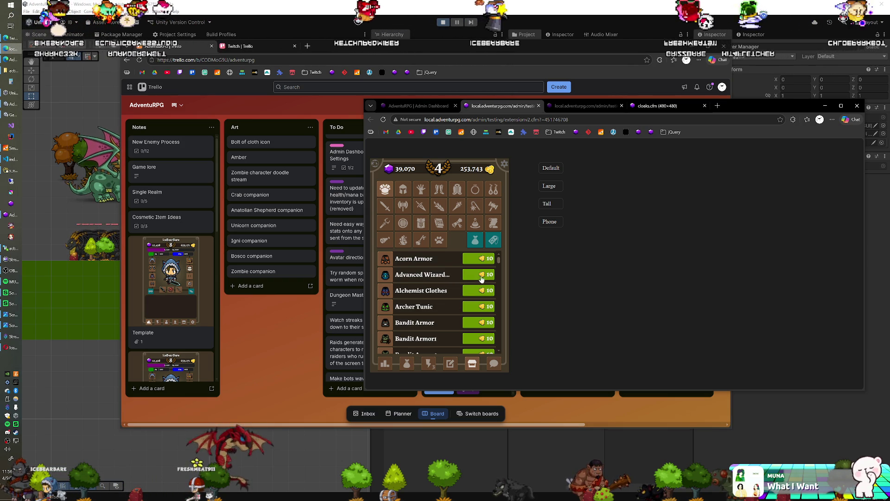
Step: Attack a creature from the fight list, raising XP to 2,376 of 3,800
{"action": "left_click", "coordinate": [408, 363]}
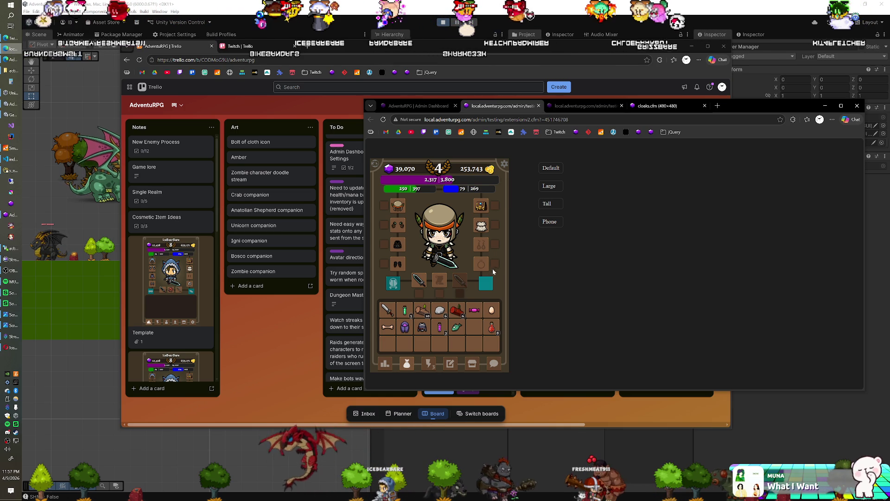
{"action": "left_click", "coordinate": [429, 364]}
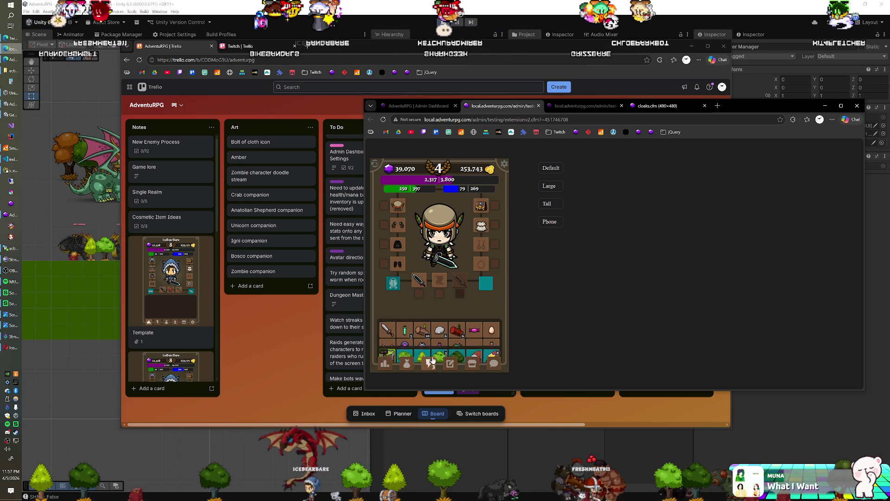
{"action": "left_click", "coordinate": [461, 329]}
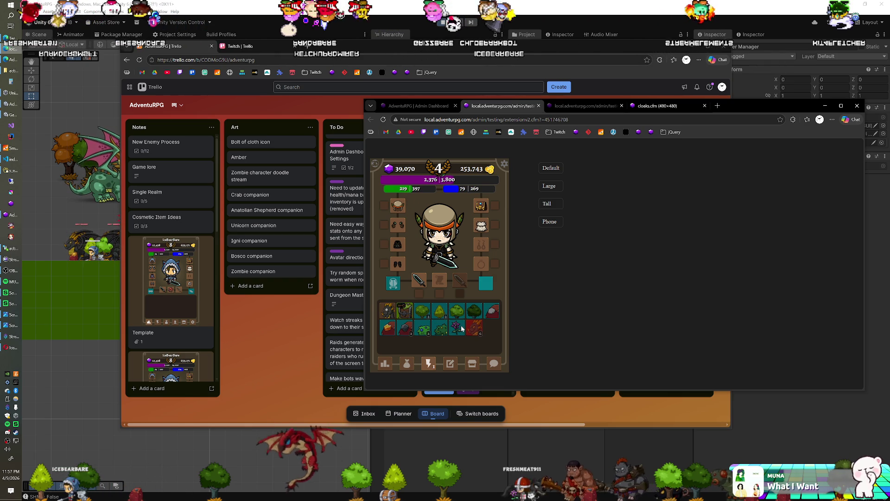
Step: Take all loot from the Grey Dragon Corpse (gold 254,198), return to the creature list, and press F7
{"action": "left_click", "coordinate": [461, 329]}
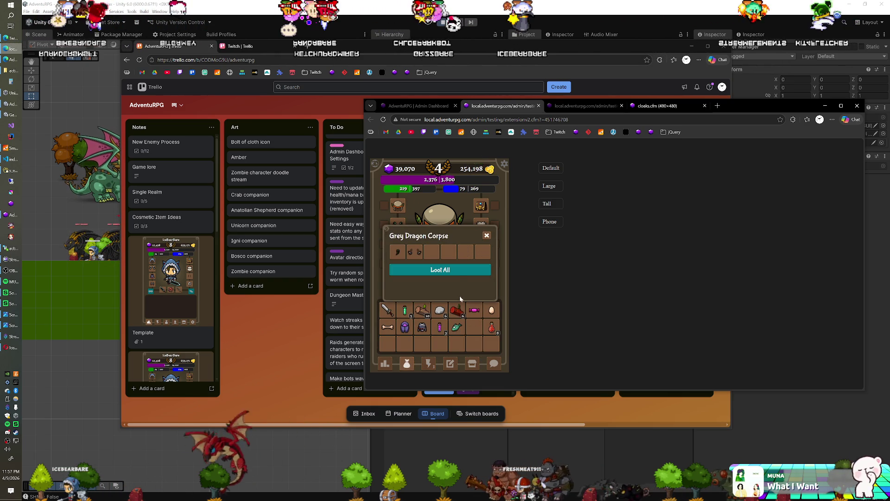
{"action": "left_click", "coordinate": [440, 269]}
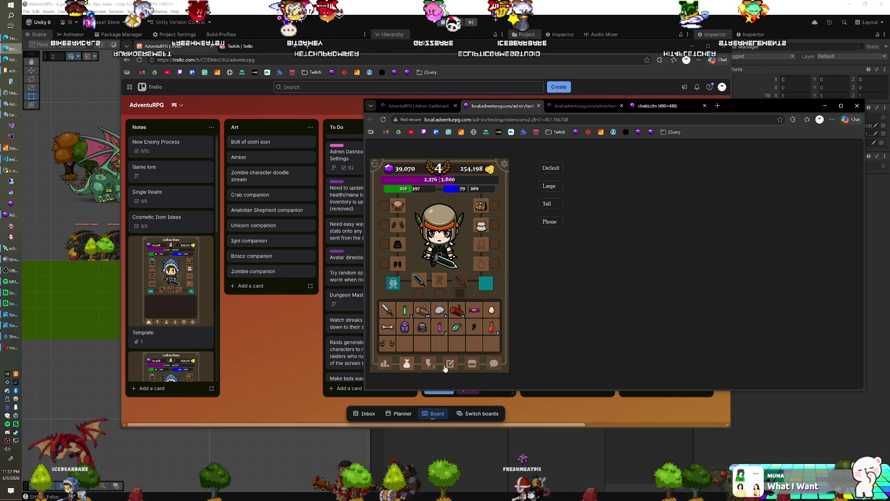
{"action": "left_click", "coordinate": [428, 364]}
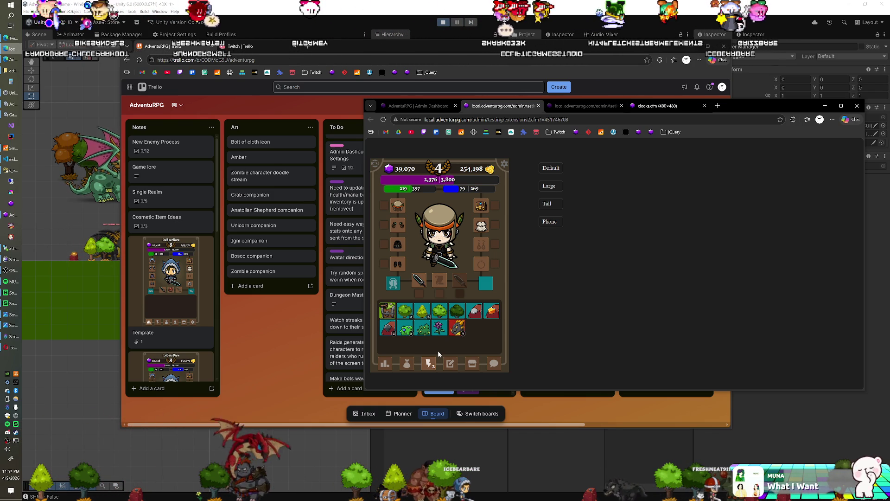
{"action": "key", "text": "F7"}
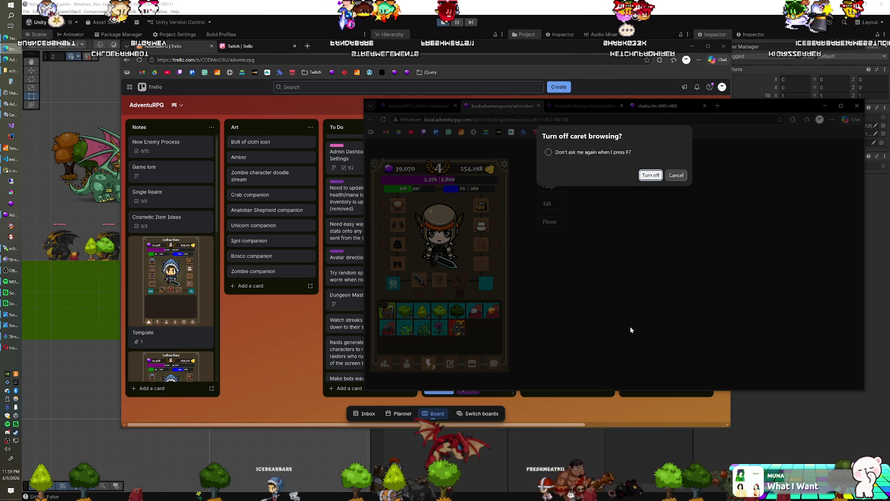
Step: Cancel the caret-browsing prompt in Chrome
{"action": "left_click", "coordinate": [682, 175]}
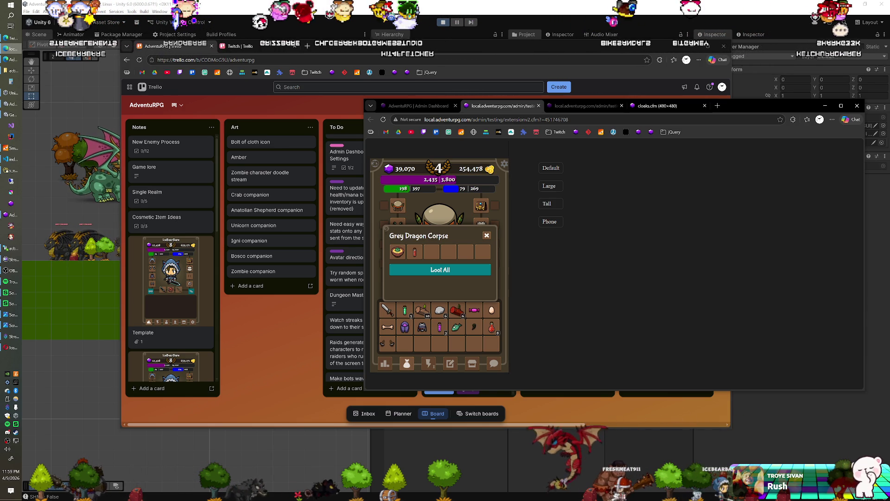
Step: Skip the dragon loot, fight the red creature, and close its corpse loot (gold 254,793, XP 2,494)
{"action": "left_click", "coordinate": [487, 236]}
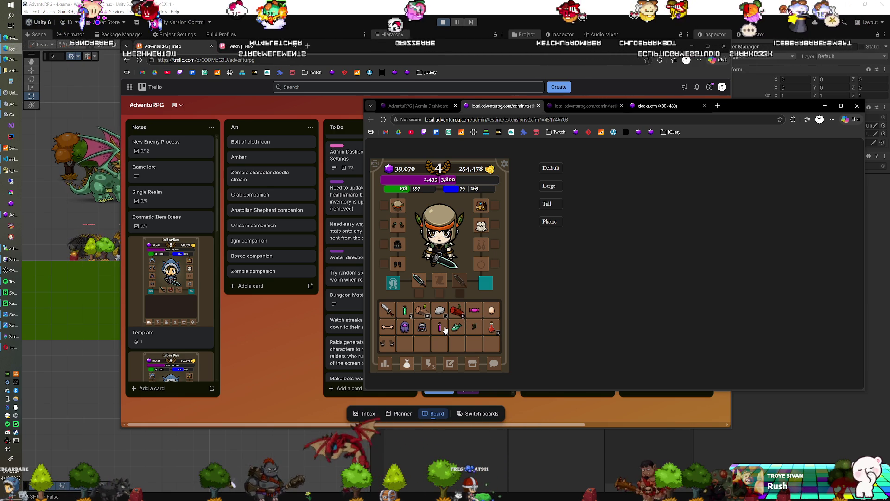
{"action": "left_click", "coordinate": [429, 364]}
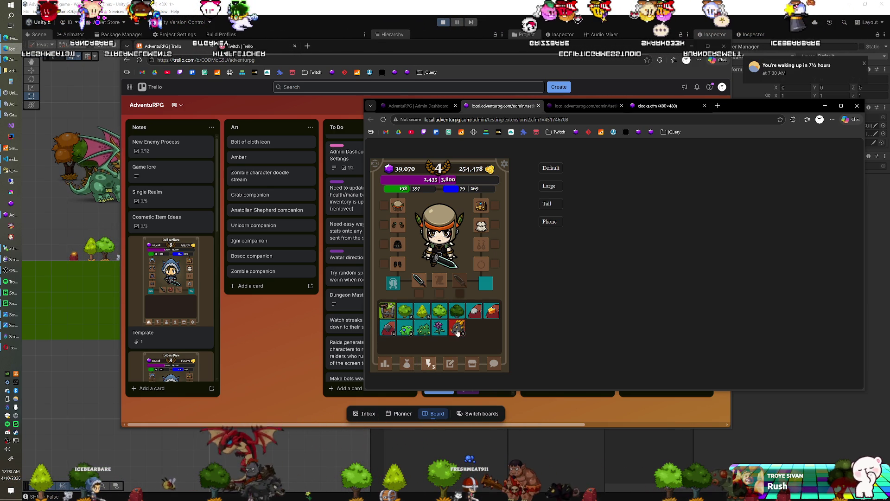
{"action": "left_click", "coordinate": [457, 331]}
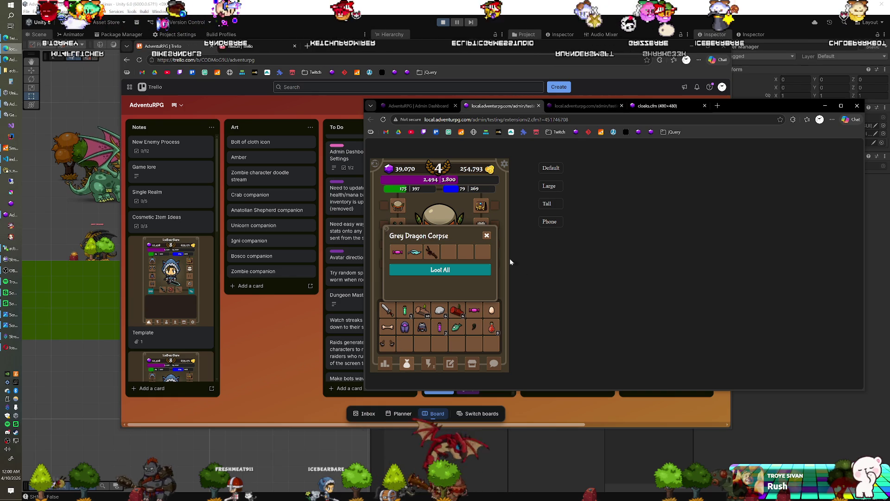
{"action": "left_click", "coordinate": [487, 237]}
{"action": "left_click", "coordinate": [429, 364]}
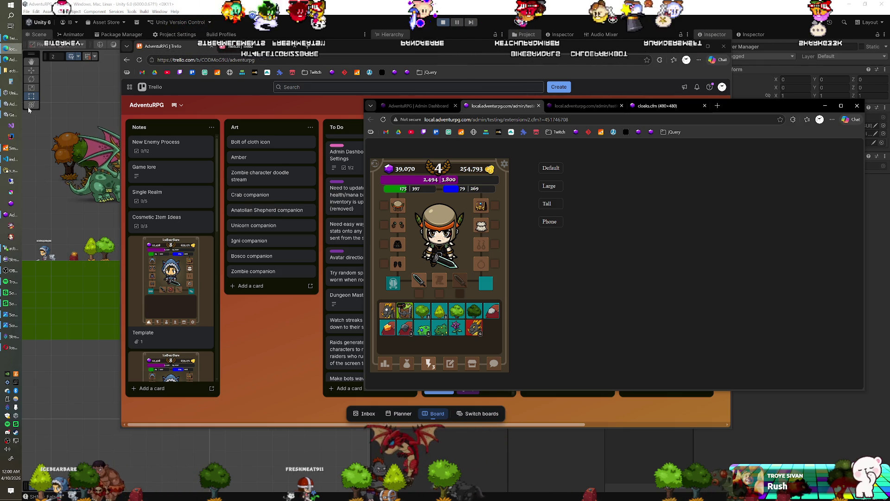
Step: On Twitch, reconnect and log the AdventuRPG client into the realm, attack a creature, and equip an item
{"action": "left_click", "coordinate": [12, 348]}
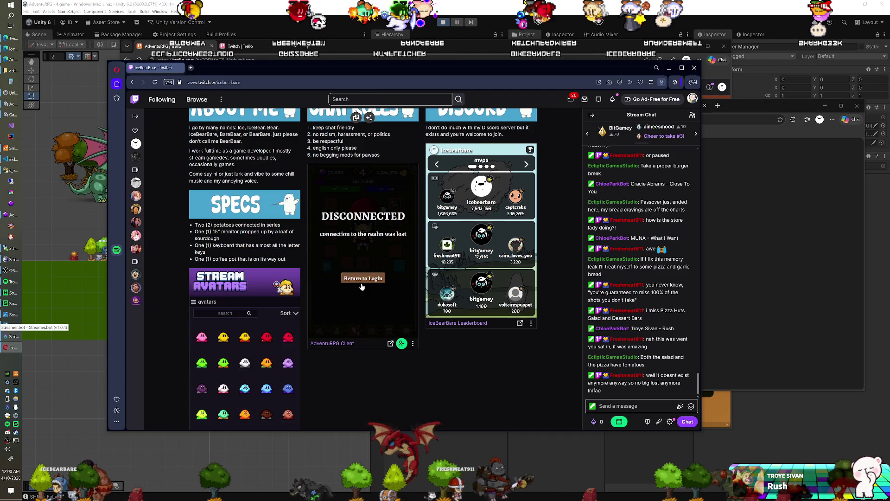
{"action": "left_click", "coordinate": [363, 278]}
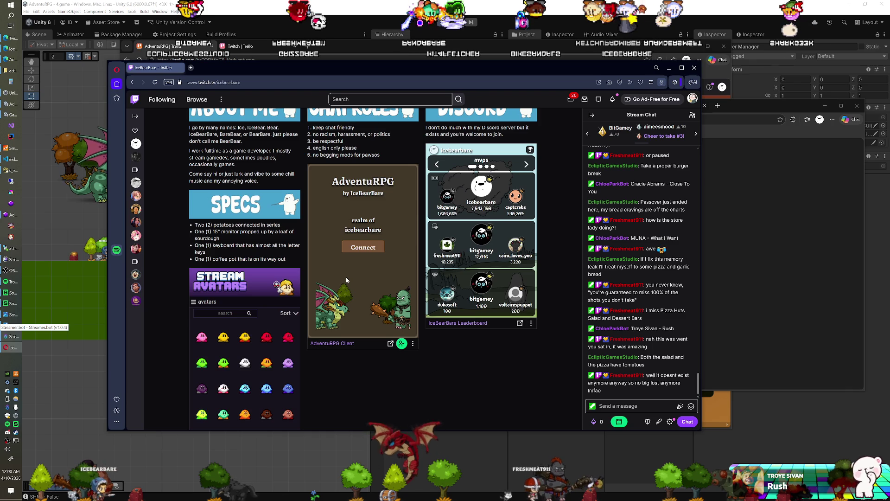
{"action": "left_click", "coordinate": [349, 248]}
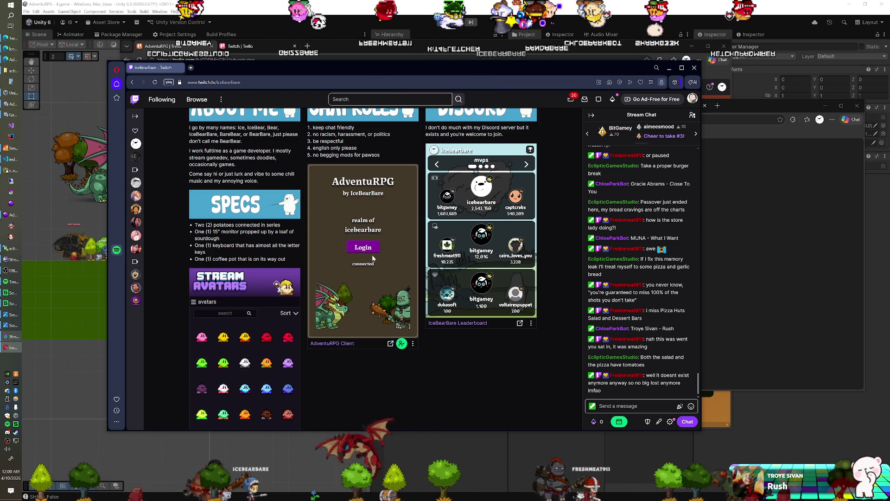
{"action": "left_click", "coordinate": [365, 249]}
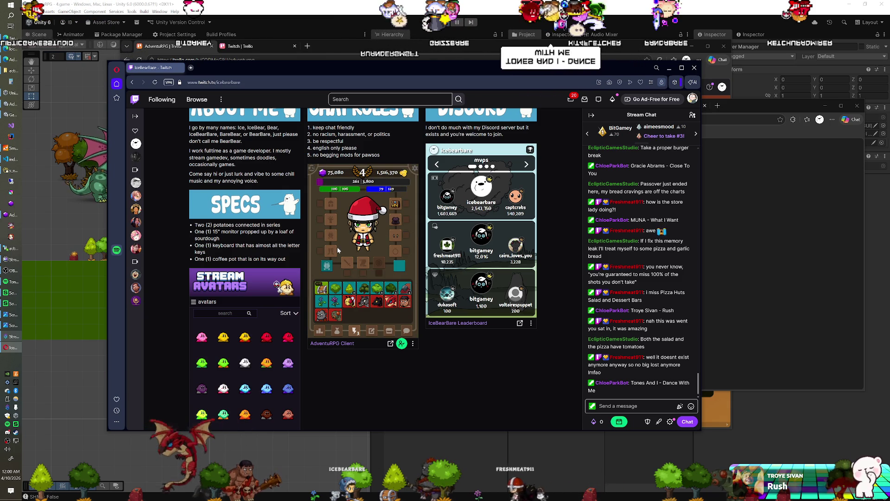
{"action": "left_click", "coordinate": [347, 303]}
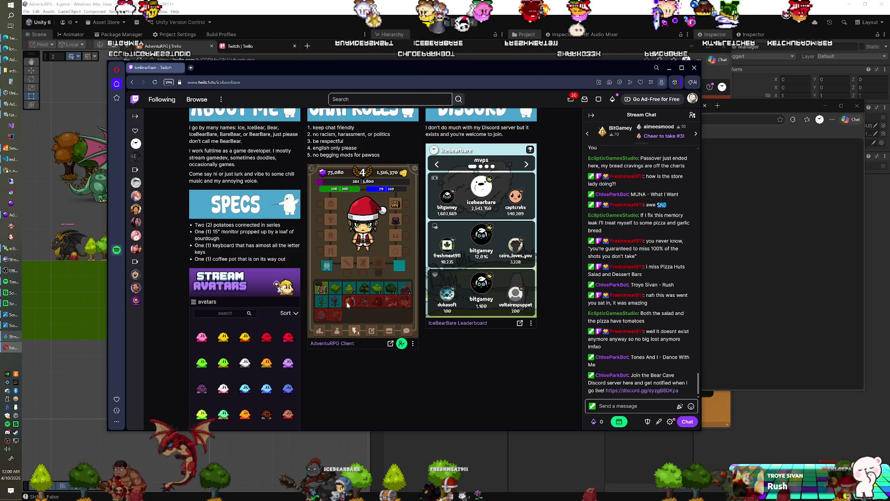
{"action": "left_click", "coordinate": [327, 267]}
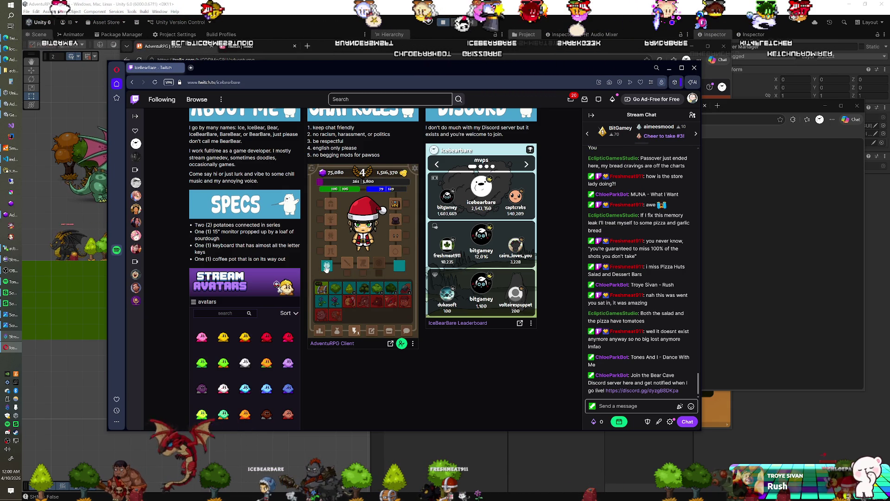
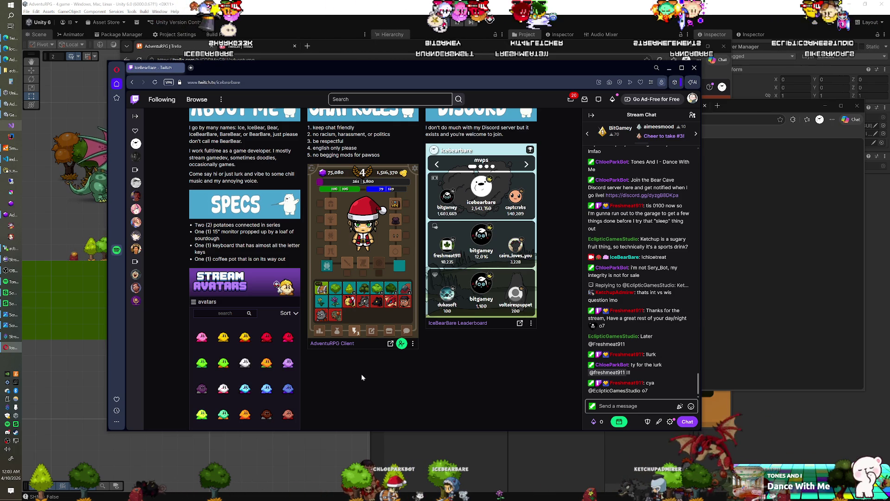
Step: Leave the Twitch stream and bring the AdventuRPG Trello board, ending in 'Level cap breaks game', to the front
{"action": "key", "text": "alt+Tab"}
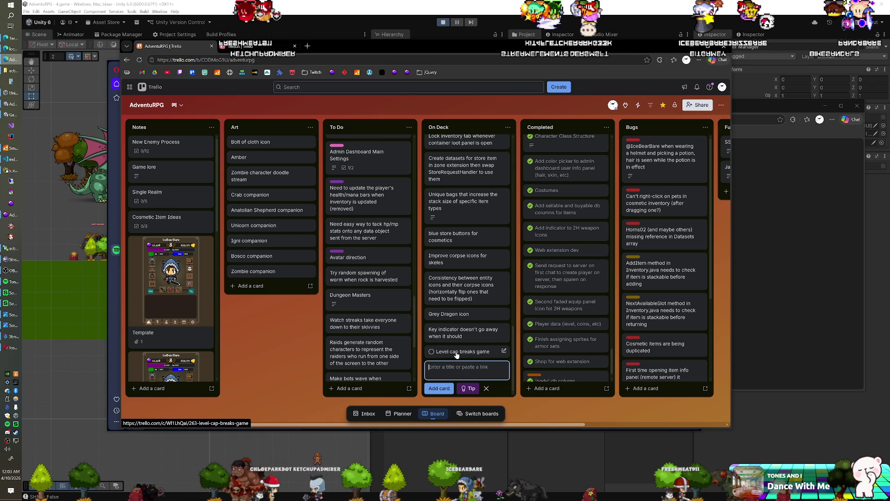
Step: Switch to IntelliJ IDEA's AdventuRPG-Room project with Enemy.java and CharacterMotor.java open
{"action": "key", "text": "alt+Tab"}
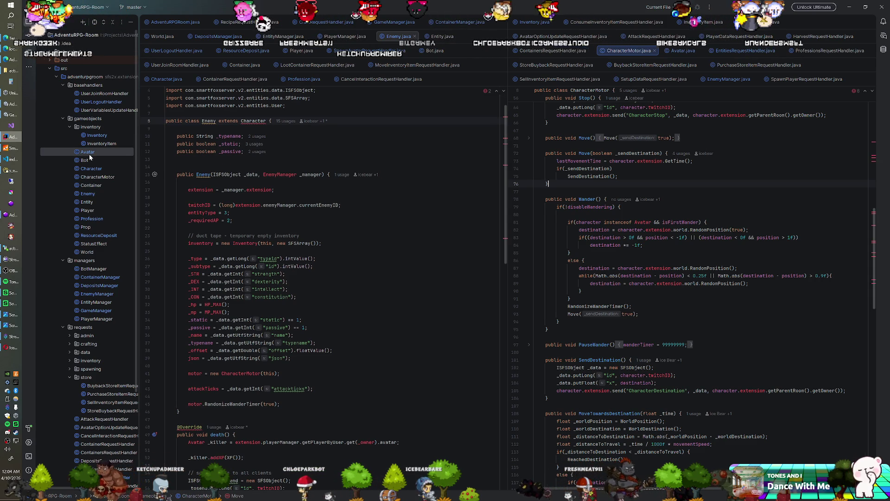
Step: Open Avatar.java and search it for s_levels
{"action": "double_click", "coordinate": [105, 153]}
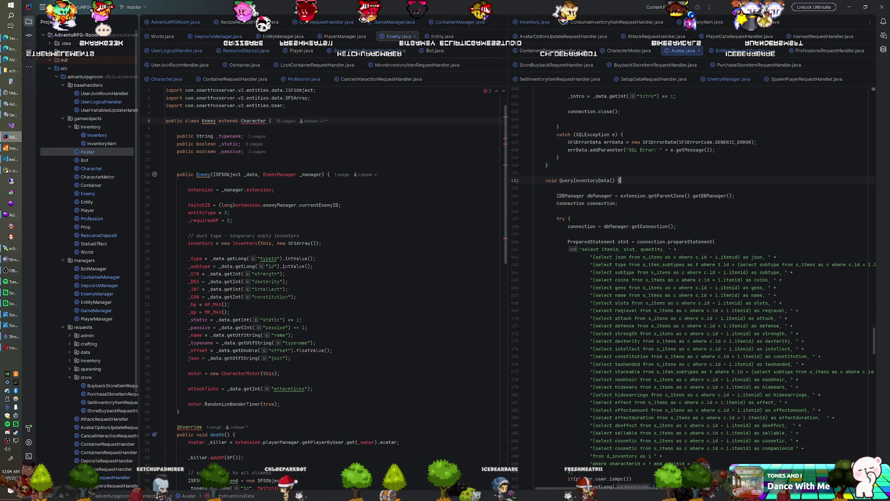
{"action": "scroll", "coordinate": [696, 278], "scroll_direction": "down", "scroll_amount": 15}
{"action": "scroll", "coordinate": [696, 278], "scroll_direction": "down", "scroll_amount": 20}
{"action": "scroll", "coordinate": [696, 278], "scroll_direction": "down", "scroll_amount": 10}
{"action": "scroll", "coordinate": [696, 278], "scroll_direction": "down", "scroll_amount": 12}
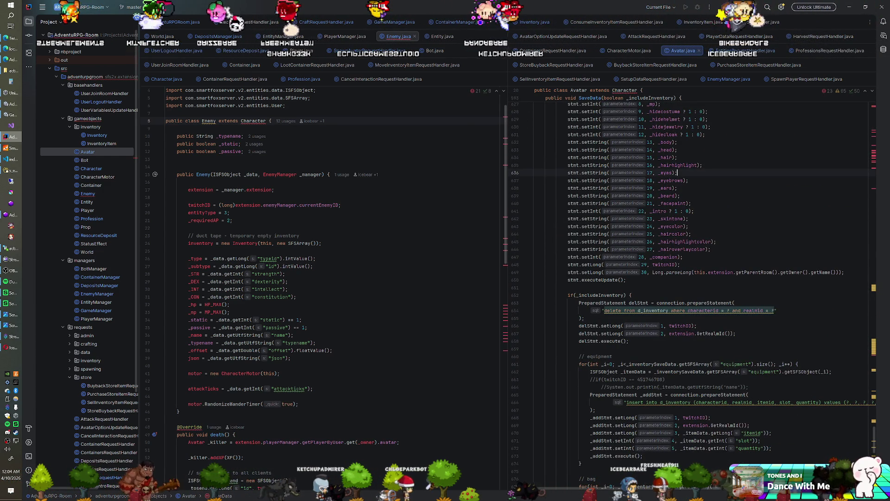
{"action": "key", "text": "ctrl+f"}
{"action": "type", "text": "s_lo"}
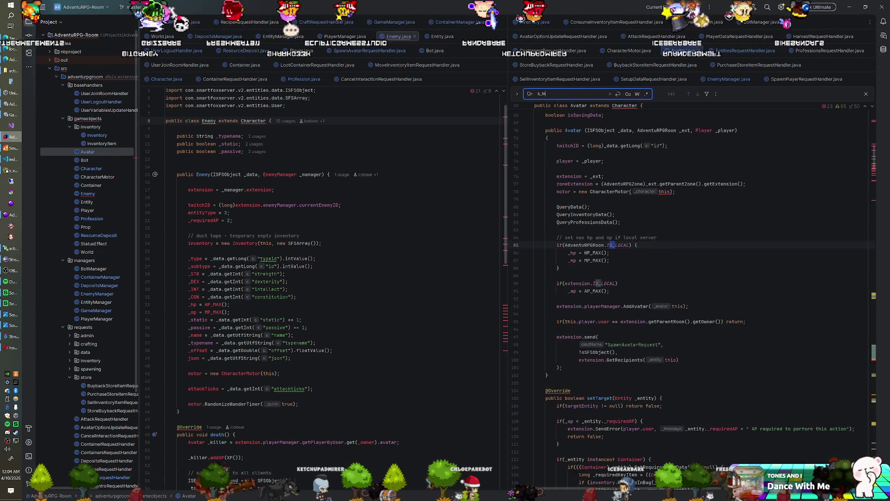
{"action": "type", "text": "levels"}
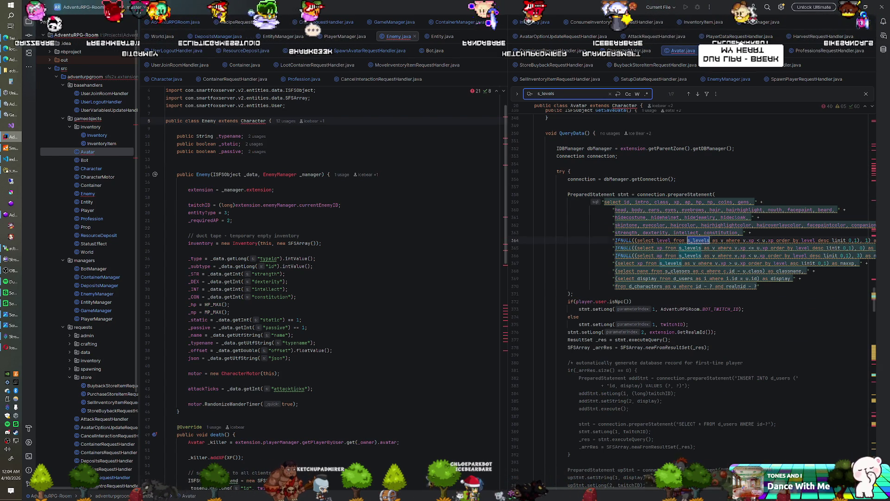
Step: Select the character query's SQL string in QueryData and bring up Navicat
{"action": "left_click", "coordinate": [757, 286]}
{"action": "left_click_drag", "start_coordinate": [757, 286], "coordinate": [604, 202]}
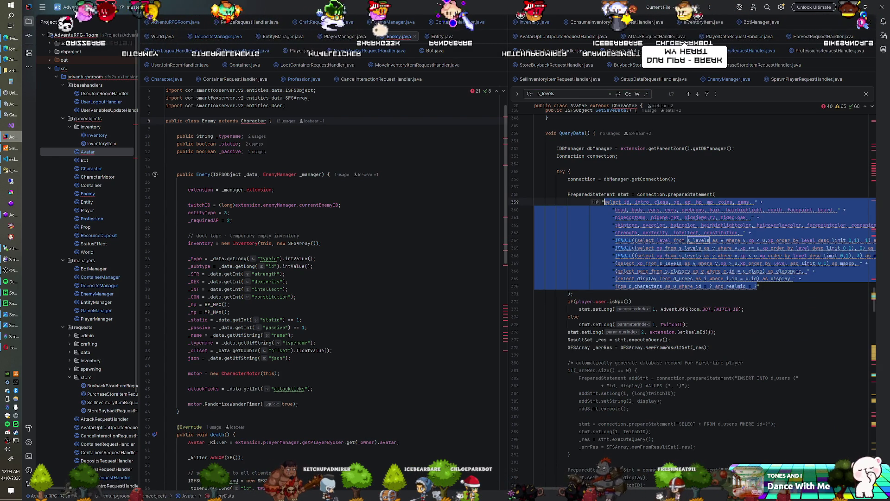
{"action": "left_click", "coordinate": [8, 171]}
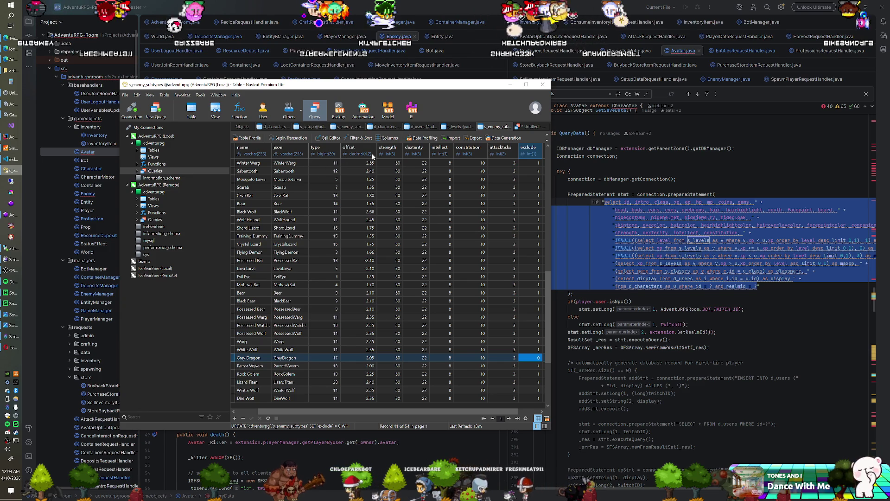
Step: Close the s_enemy_subtypes, d_characters, d_users and s_levels table tabs
{"action": "left_click", "coordinate": [152, 152]}
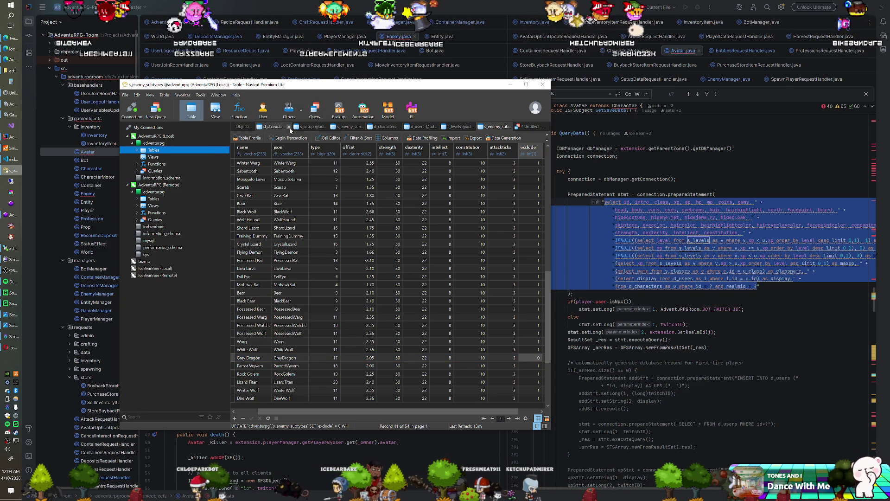
{"action": "left_click", "coordinate": [301, 127]}
{"action": "left_click", "coordinate": [310, 127]}
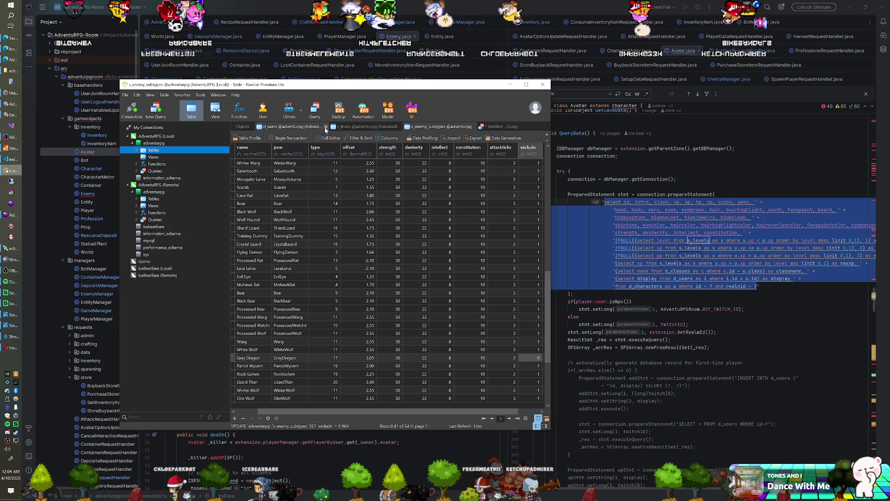
{"action": "left_click", "coordinate": [324, 127]}
{"action": "left_click", "coordinate": [339, 127]}
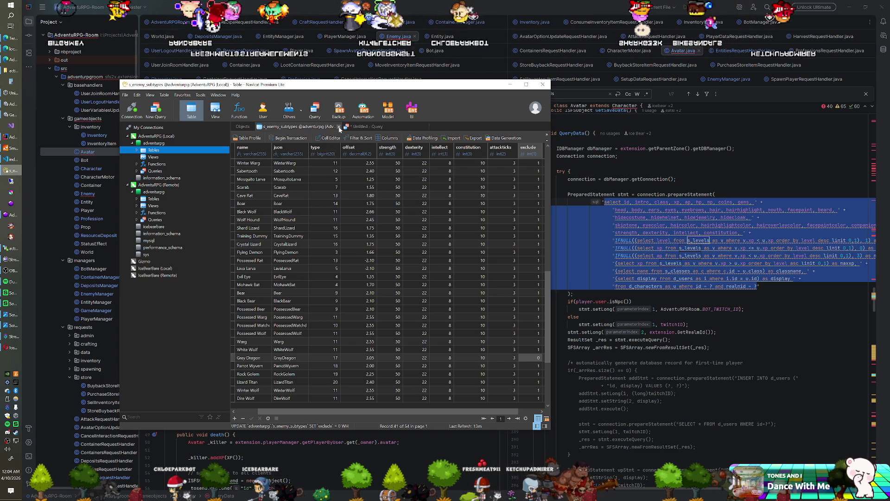
Step: Replace the old query in the Untitled Query tab with the pasted character query
{"action": "left_click", "coordinate": [418, 129]}
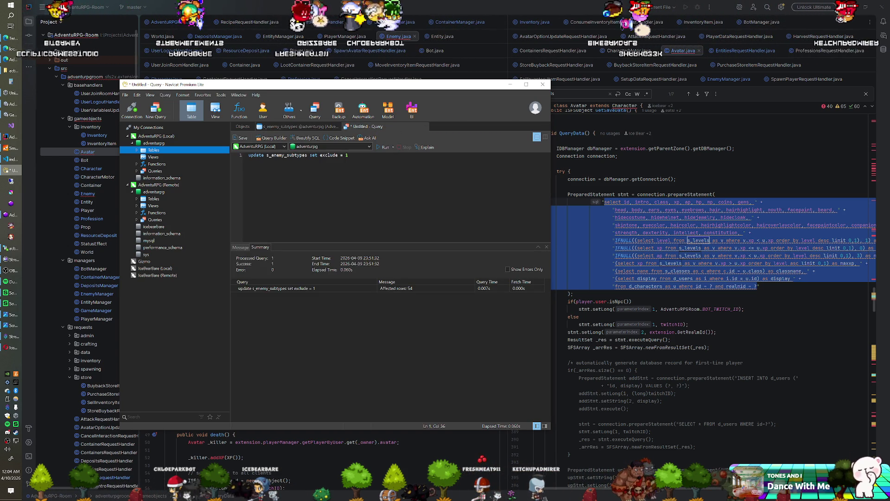
{"action": "key", "text": "ctrl+a"}
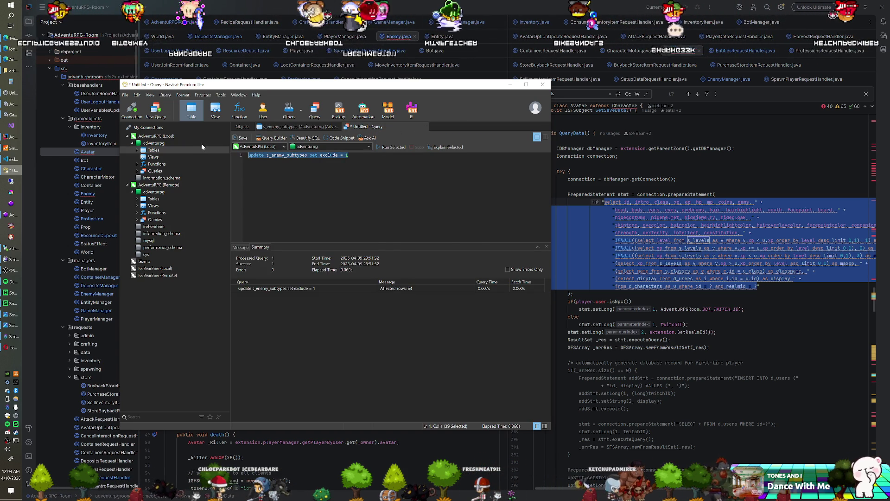
{"action": "key", "text": "ctrl+v"}
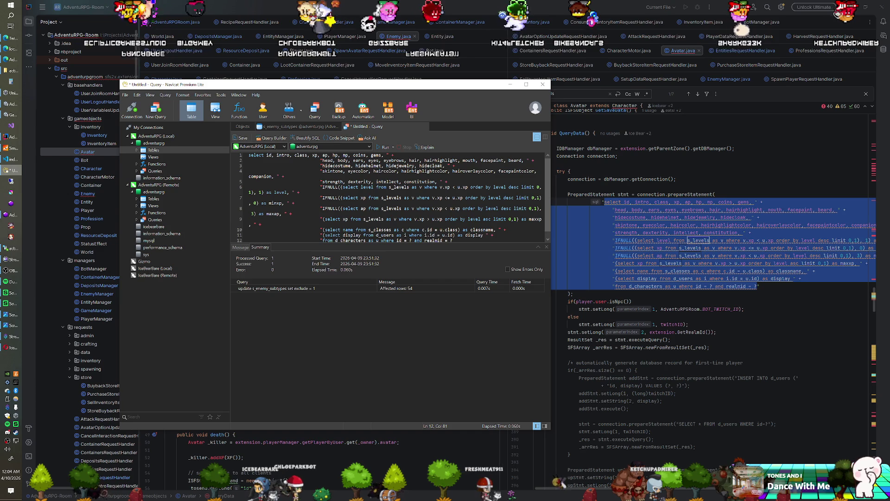
Step: De-indent query lines 2 through 12
{"action": "left_click", "coordinate": [322, 161]}
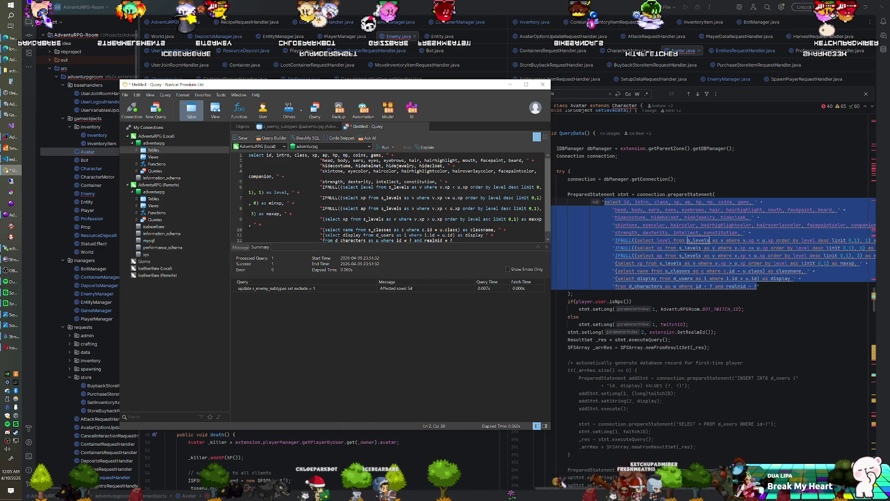
{"action": "mouse_move", "coordinate": [453, 240]}
{"action": "left_mouse_down"}
{"action": "mouse_move", "coordinate": [320, 179]}
{"action": "mouse_move", "coordinate": [320, 160]}
{"action": "left_mouse_up"}
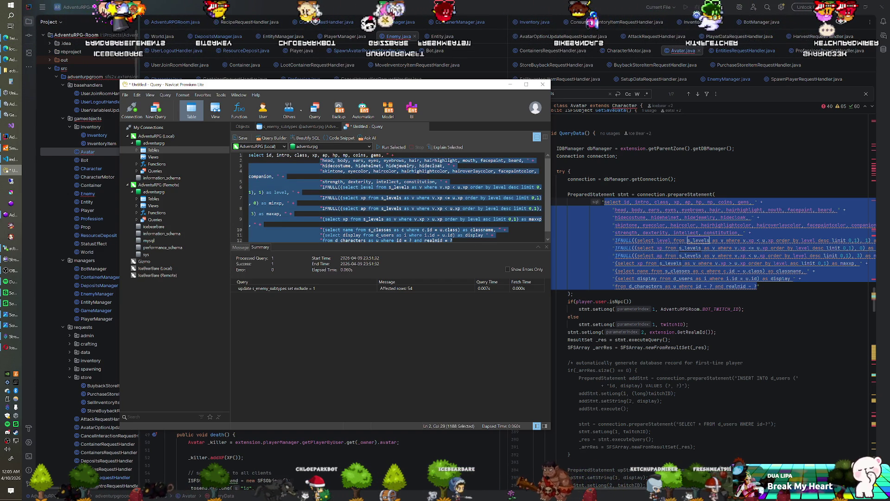
{"action": "key", "text": "shift+Tab"}
{"action": "key", "text": "shift+Tab"}
{"action": "key", "text": "shift+Tab"}
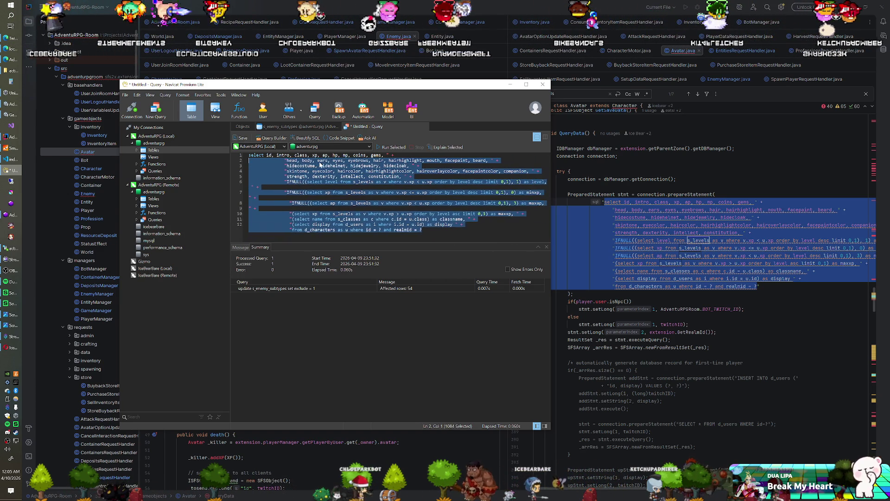
{"action": "key", "text": "shift+Tab"}
{"action": "key", "text": "shift+Tab"}
{"action": "key", "text": "shift+Tab"}
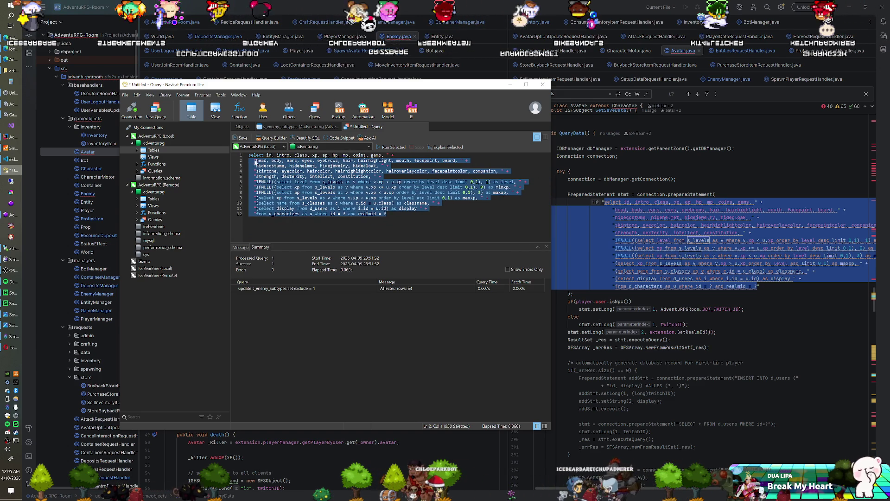
{"action": "left_click", "coordinate": [255, 161]}
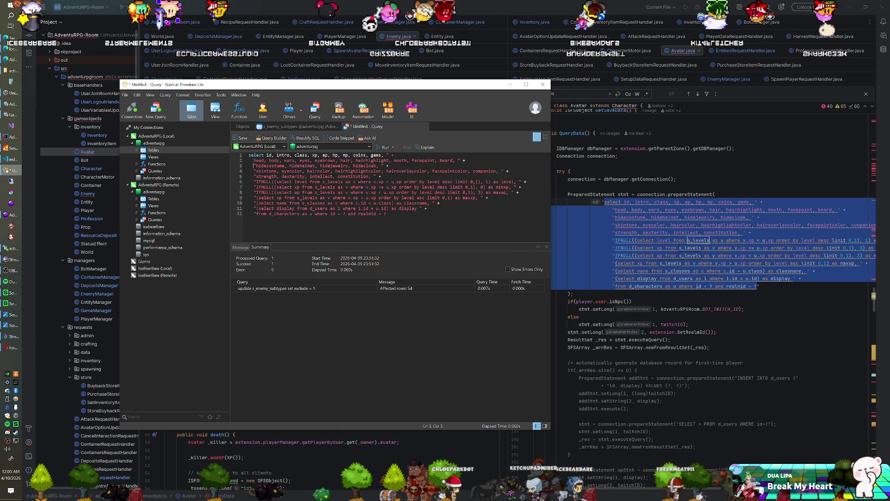
Step: Strip the Java quotes and plus signs from the query lines and reach the id placeholder
{"action": "key", "text": "Delete"}
{"action": "key", "text": "Down"}
{"action": "key", "text": "Delete"}
{"action": "key", "text": "Down"}
{"action": "key", "text": "Delete"}
{"action": "key", "text": "Down"}
{"action": "key", "text": "Delete"}
{"action": "key", "text": "Down"}
{"action": "key", "text": "Delete"}
{"action": "key", "text": "Down"}
{"action": "key", "text": "Delete"}
{"action": "key", "text": "Down"}
{"action": "key", "text": "Delete"}
{"action": "key", "text": "Down"}
{"action": "key", "text": "Delete"}
{"action": "key", "text": "Down"}
{"action": "key", "text": "Delete"}
{"action": "key", "text": "Down"}
{"action": "key", "text": "Delete"}
{"action": "key", "text": "Up"}
{"action": "key", "text": "End"}
{"action": "key", "text": "BackSpace"}
{"action": "key", "text": "BackSpace"}
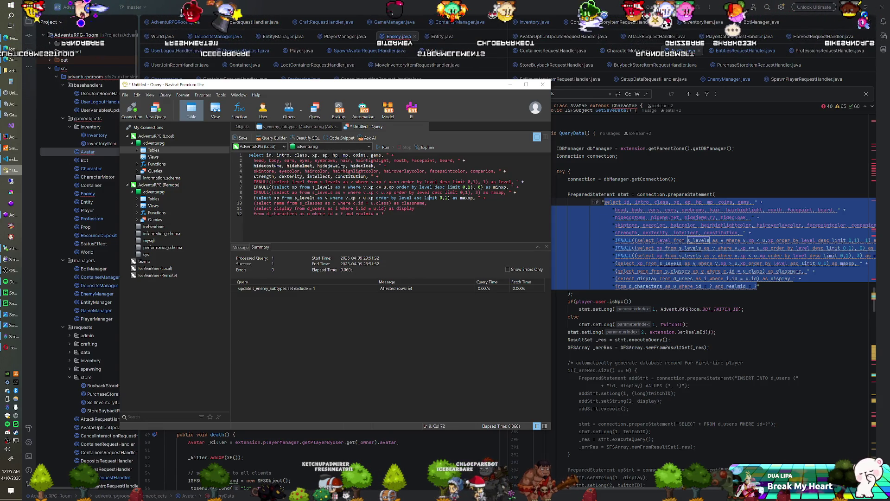
{"action": "key", "text": "BackSpace"}
{"action": "key", "text": "Up"}
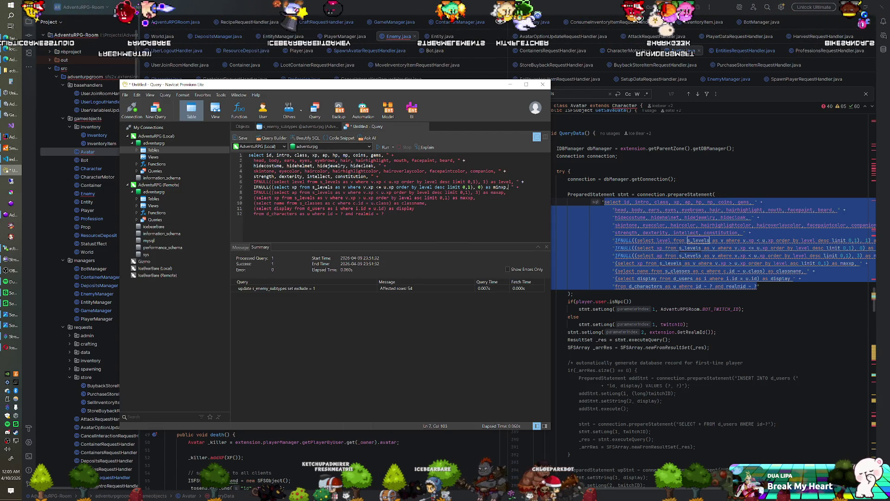
{"action": "key", "text": "BackSpace"}
{"action": "key", "text": "BackSpace"}
{"action": "key", "text": "BackSpace"}
{"action": "key", "text": "BackSpace"}
{"action": "key", "text": "BackSpace"}
{"action": "key", "text": "Up"}
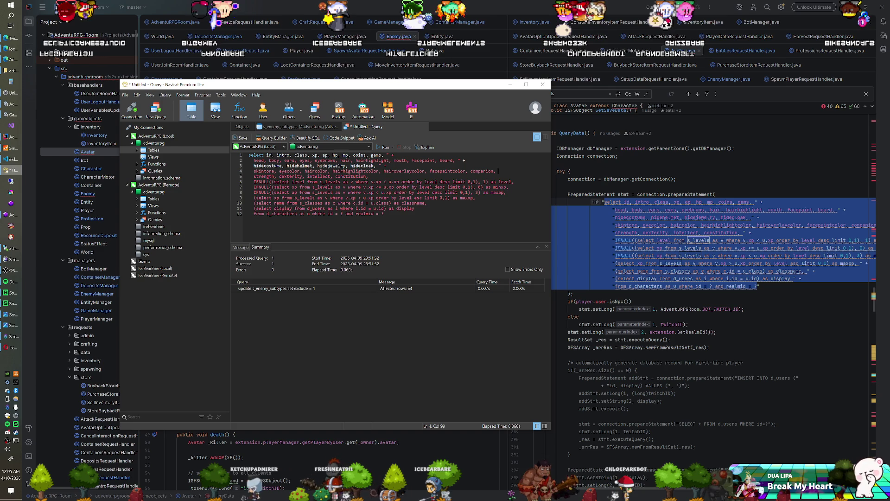
{"action": "key", "text": "BackSpace"}
{"action": "key", "text": "Up"}
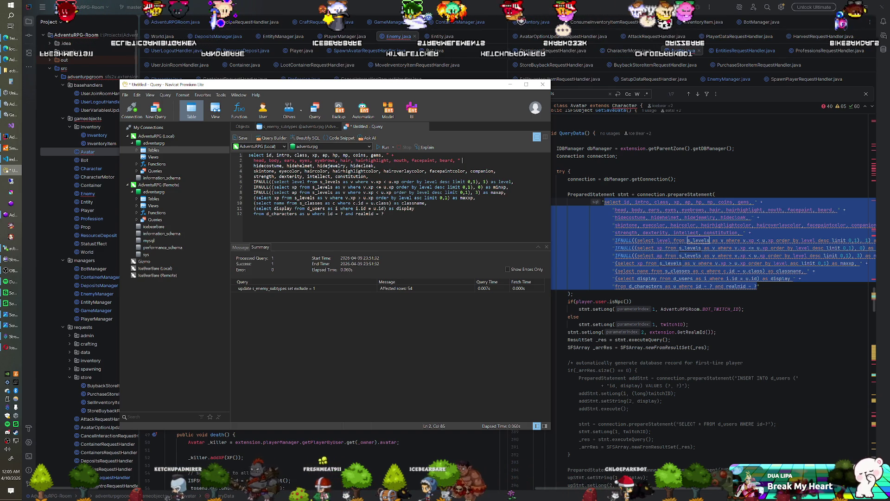
{"action": "key", "text": "BackSpace"}
{"action": "key", "text": "BackSpace"}
{"action": "key", "text": "BackSpace"}
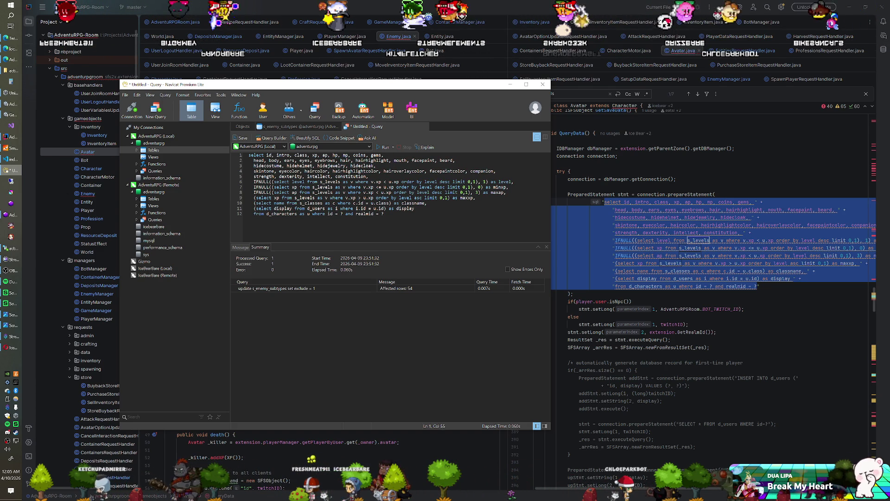
{"action": "left_click", "coordinate": [340, 214]}
{"action": "type", "text": "127"}
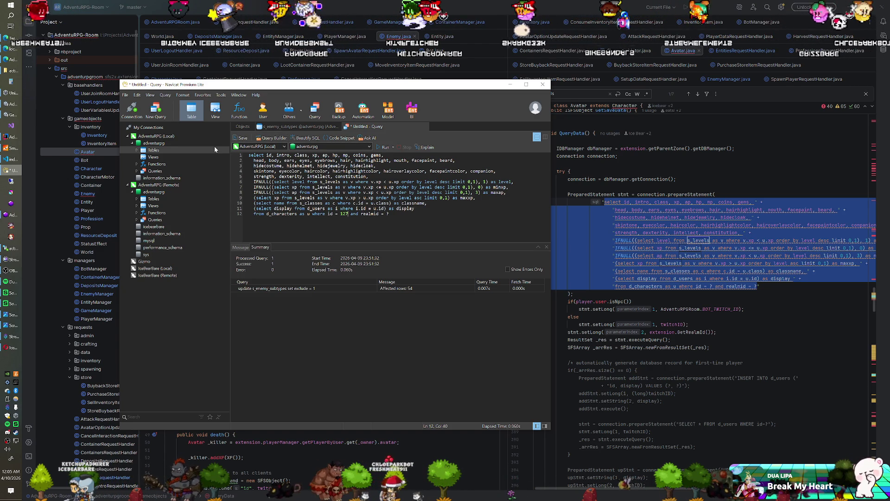
Step: Look up the fifth character row in the d_characters table
{"action": "left_click", "coordinate": [243, 126]}
{"action": "left_click", "coordinate": [262, 159]}
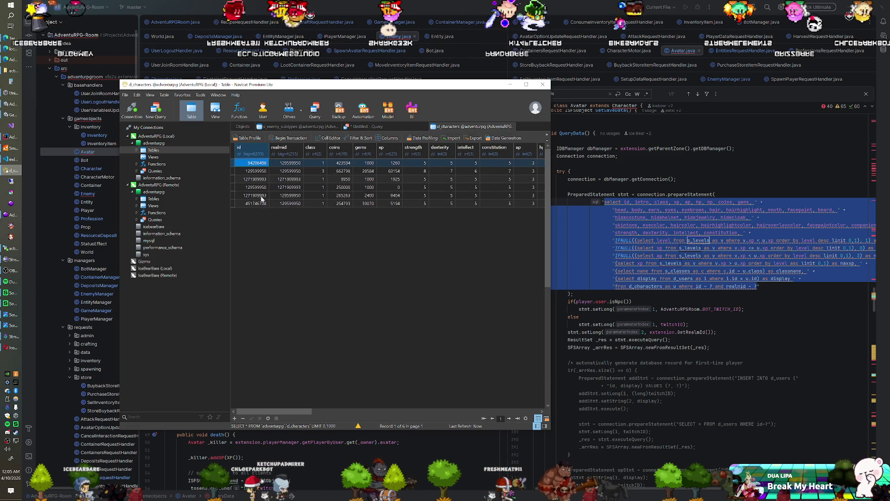
{"action": "left_click", "coordinate": [252, 195]}
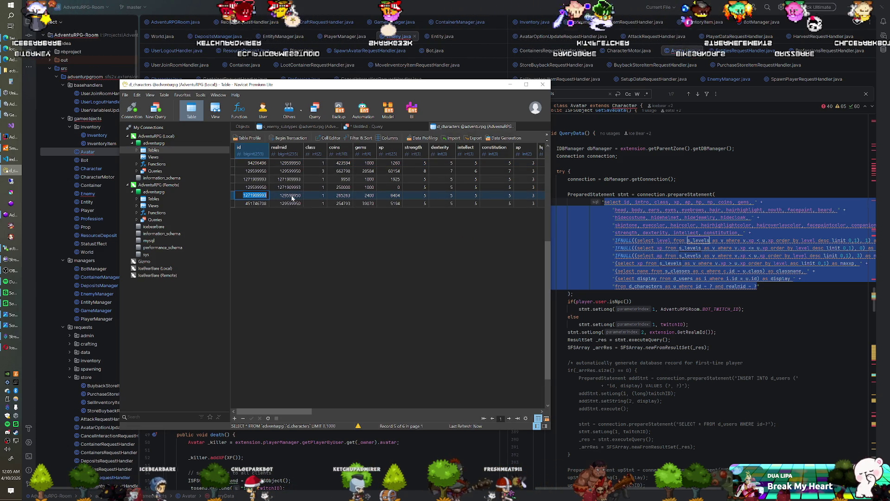
Step: Run the query, delete the extra columns on lines 1–5, and re-run it for level 5, maxxp 14000
{"action": "left_click", "coordinate": [403, 125]}
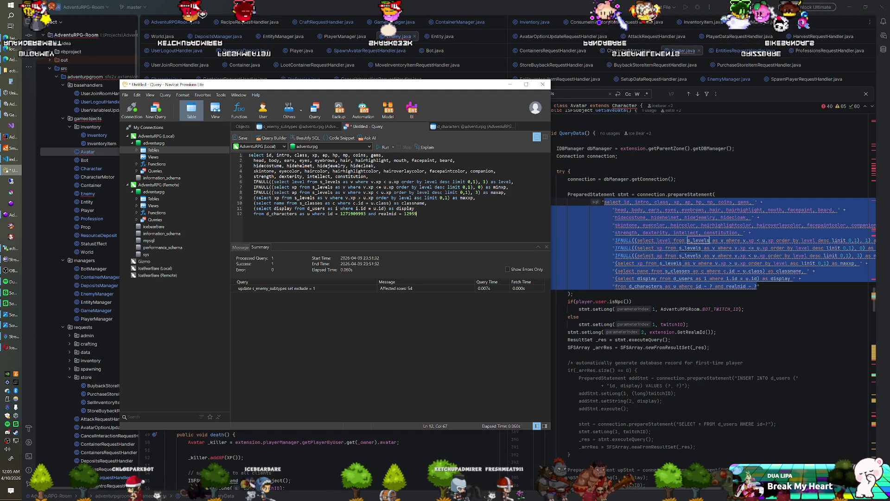
{"action": "key", "text": "ctrl+r"}
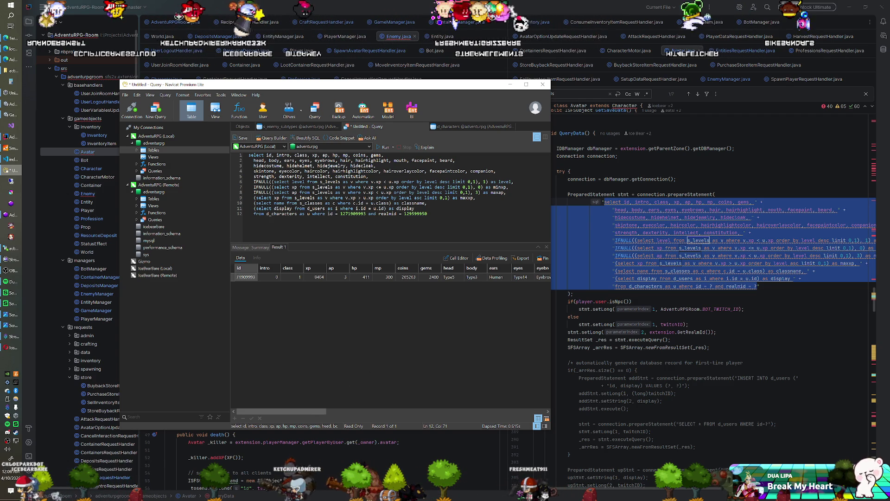
{"action": "left_click_drag", "start_coordinate": [370, 177], "coordinate": [295, 160]}
{"action": "left_click", "coordinate": [276, 154], "text": "shift"}
{"action": "key", "text": "Delete"}
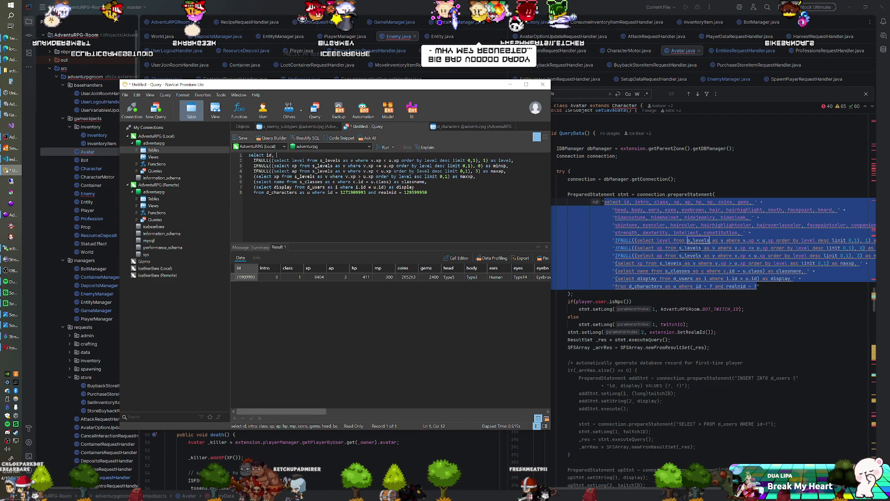
{"action": "key", "text": "ctrl+r"}
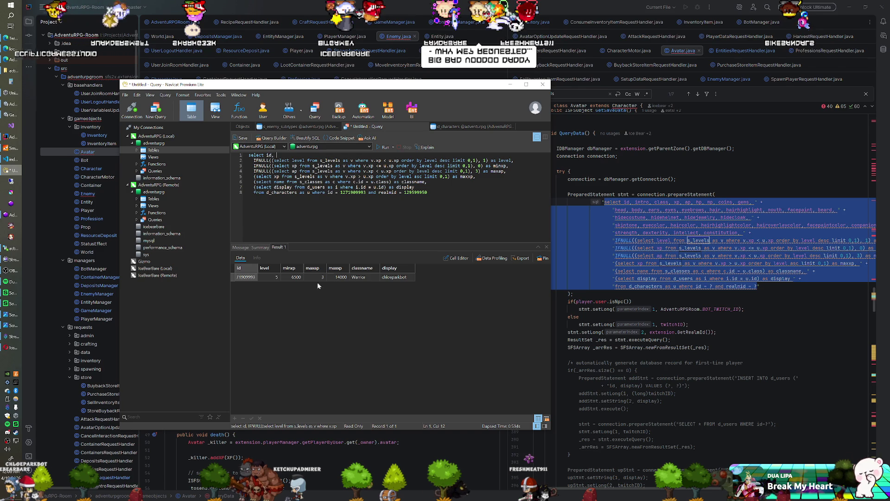
{"action": "left_click", "coordinate": [448, 192]}
{"action": "left_click", "coordinate": [451, 127]}
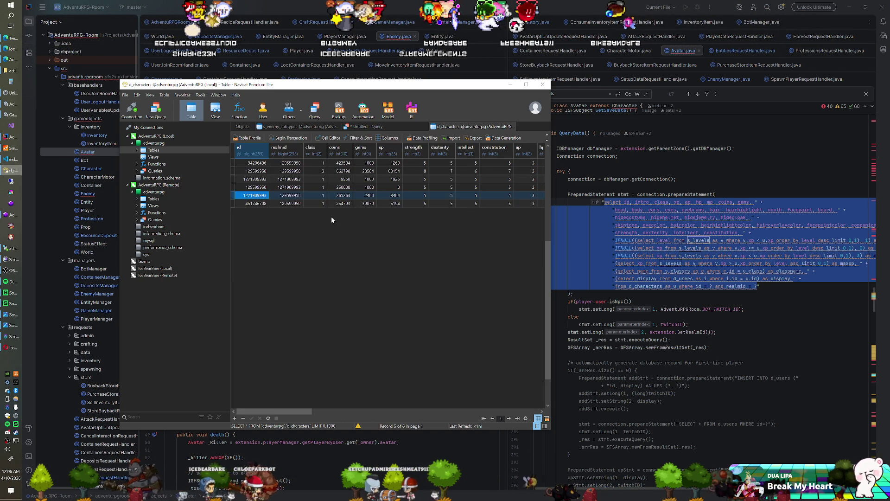
Step: Set the fifth character's xp to 355000 and re-run the query, getting level 20
{"action": "key", "text": "F5"}
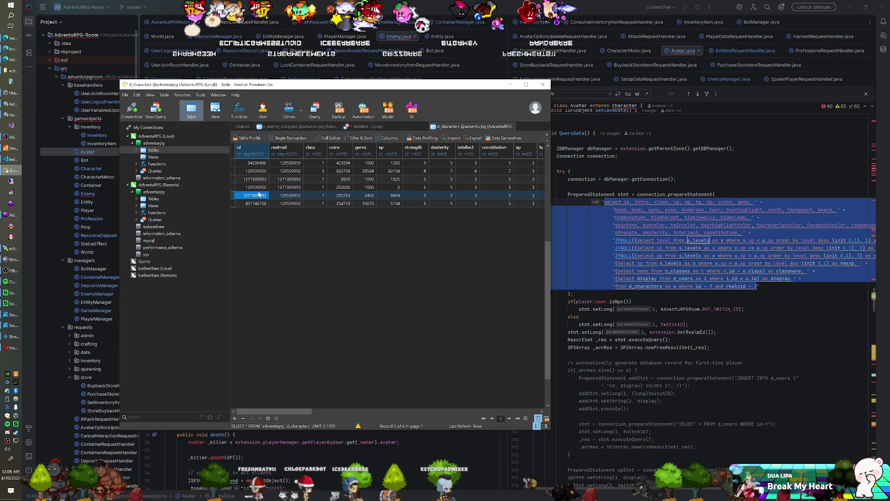
{"action": "double_click", "coordinate": [393, 196]}
{"action": "type", "text": "355060"}
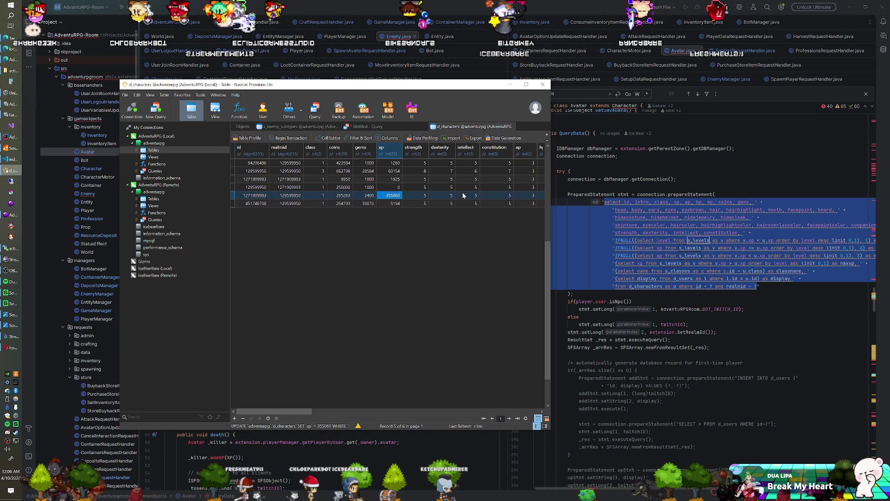
{"action": "left_click", "coordinate": [367, 126]}
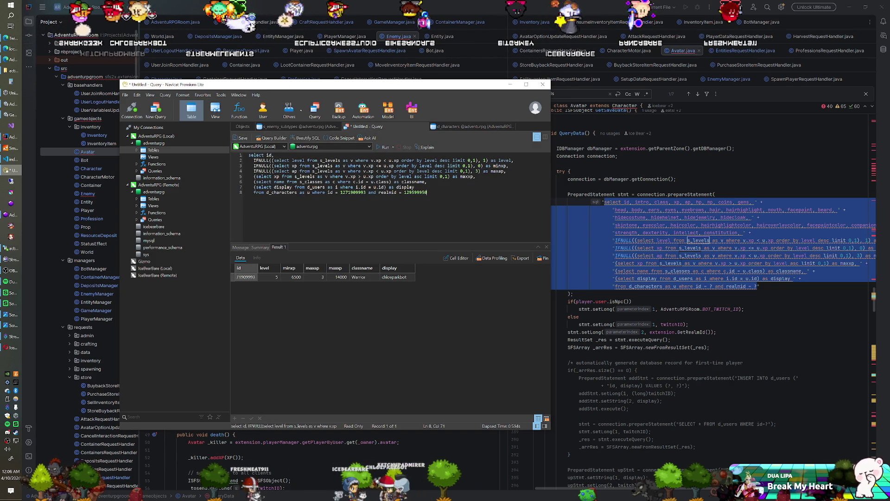
{"action": "key", "text": "ctrl+r"}
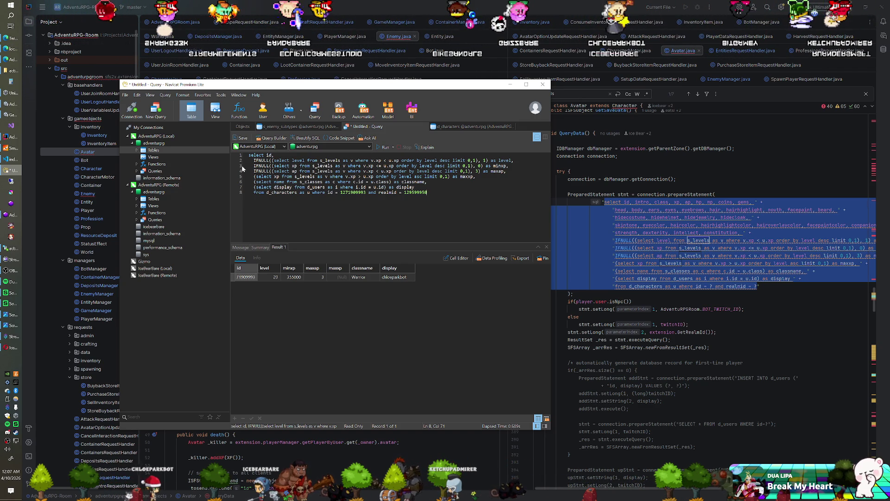
{"action": "left_click", "coordinate": [251, 154]}
{"action": "key", "text": "Down"}
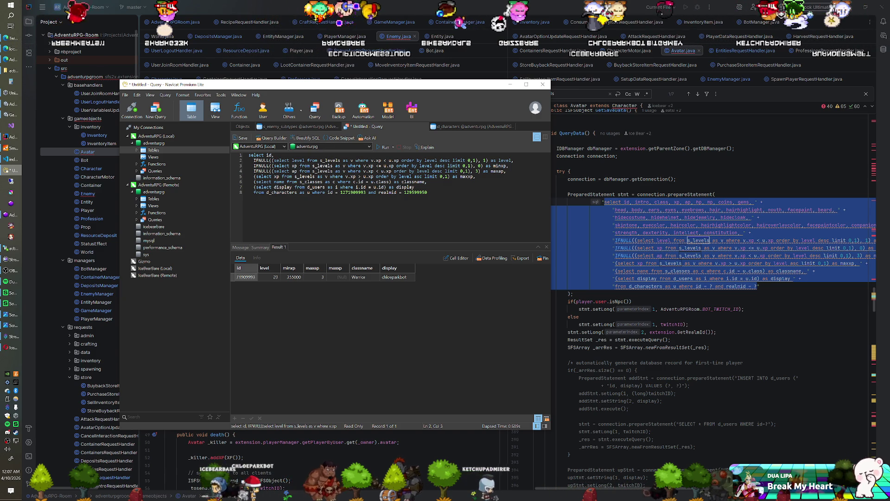
{"action": "type", "text": "IFNU"}
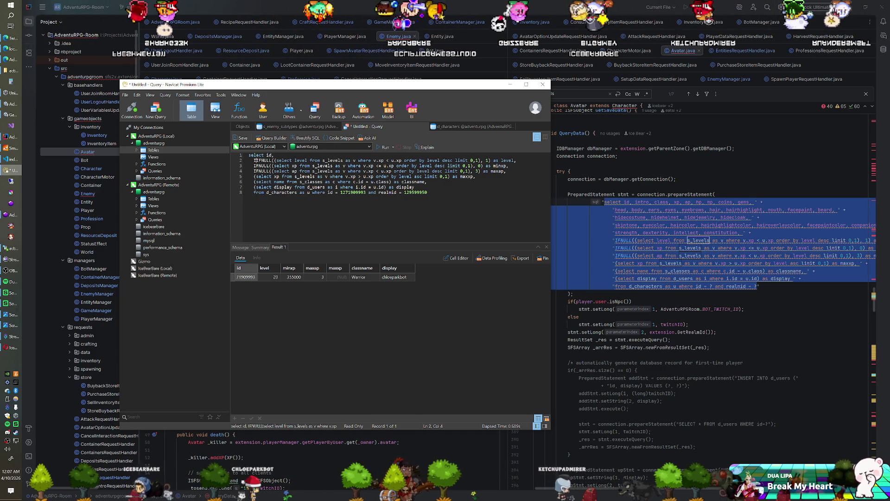
{"action": "type", "text": "LL("}
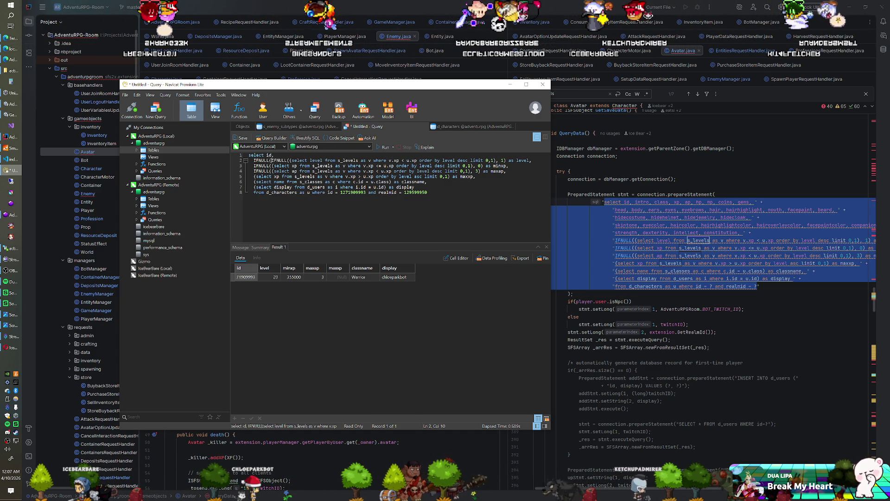
{"action": "left_click", "coordinate": [506, 160]}
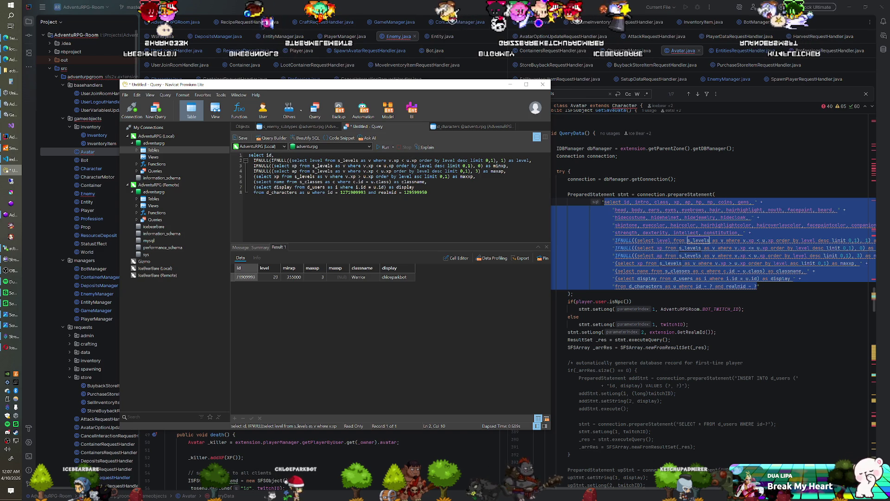
{"action": "type", "text": ", 20)"}
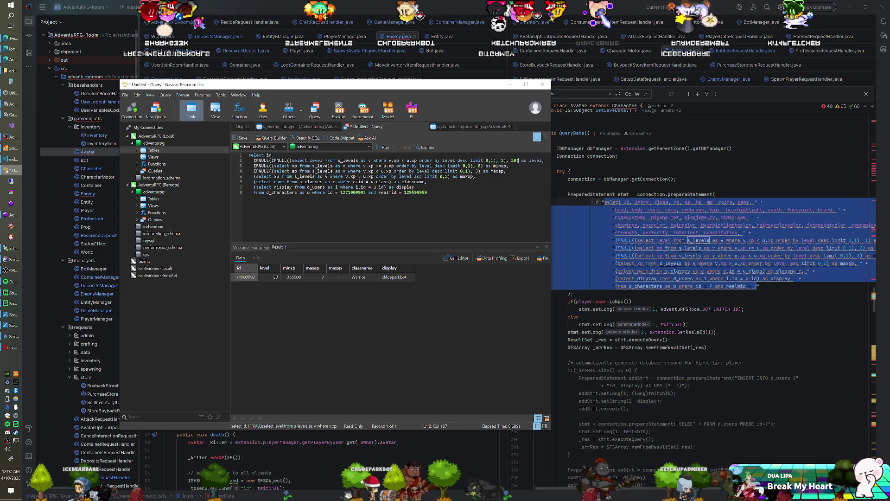
{"action": "key", "text": "ctrl+r"}
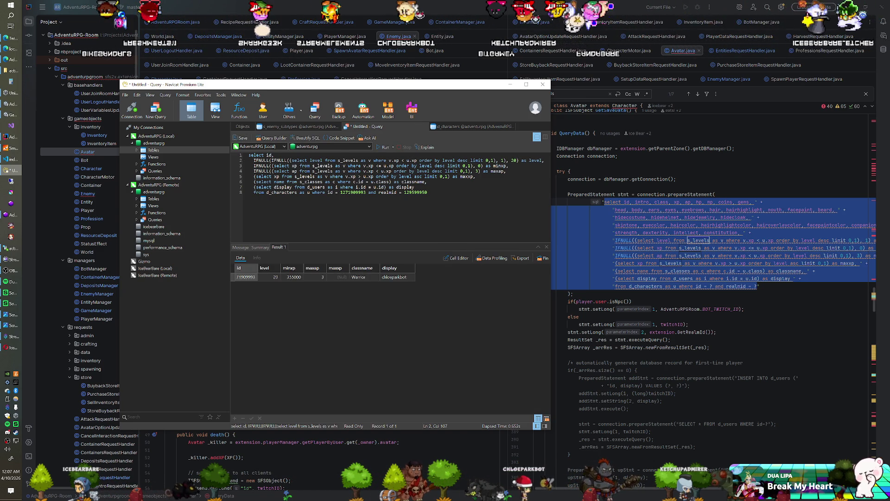
{"action": "key", "text": "ctrl+z"}
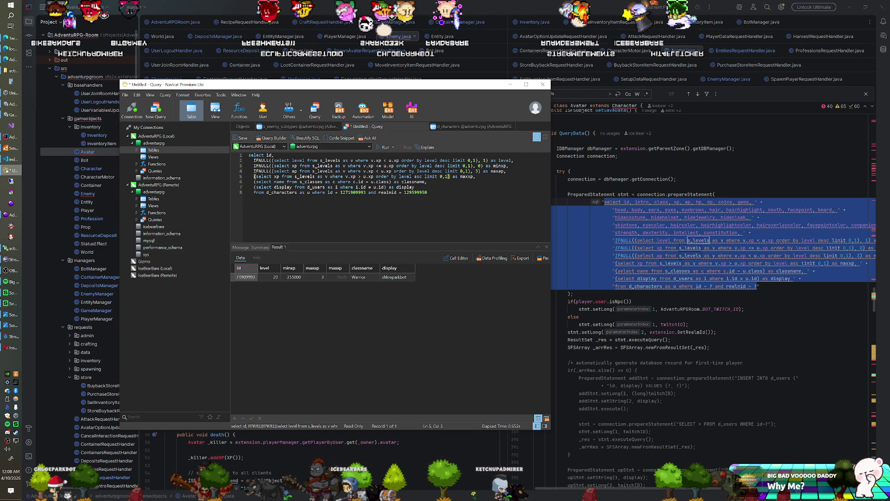
Step: Wrap line 5's maxxp subquery in IFNULL with a 99999999 fallback, fix the parenthesis, and copy it
{"action": "type", "text": "IFNULL"}
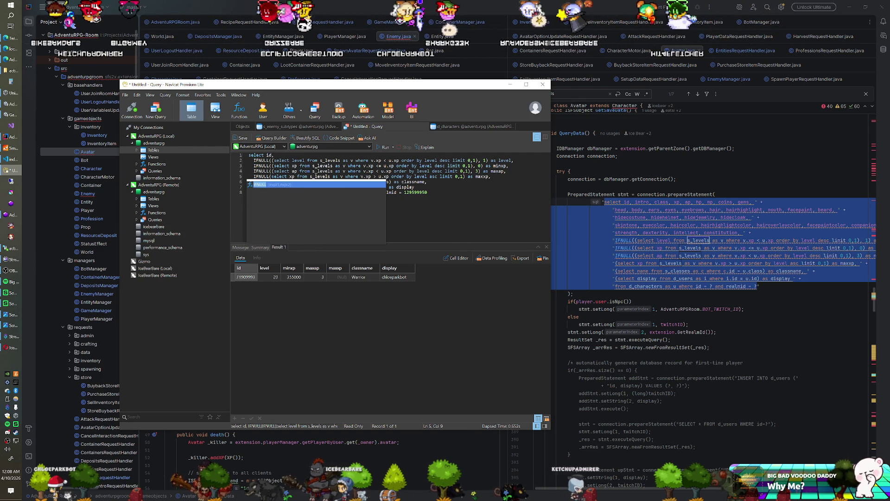
{"action": "left_click", "coordinate": [464, 176]}
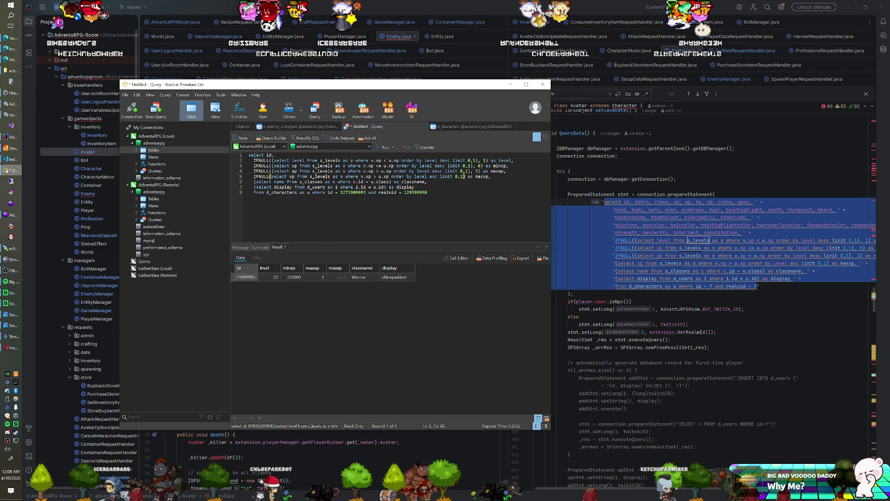
{"action": "type", "text": ", 20"}
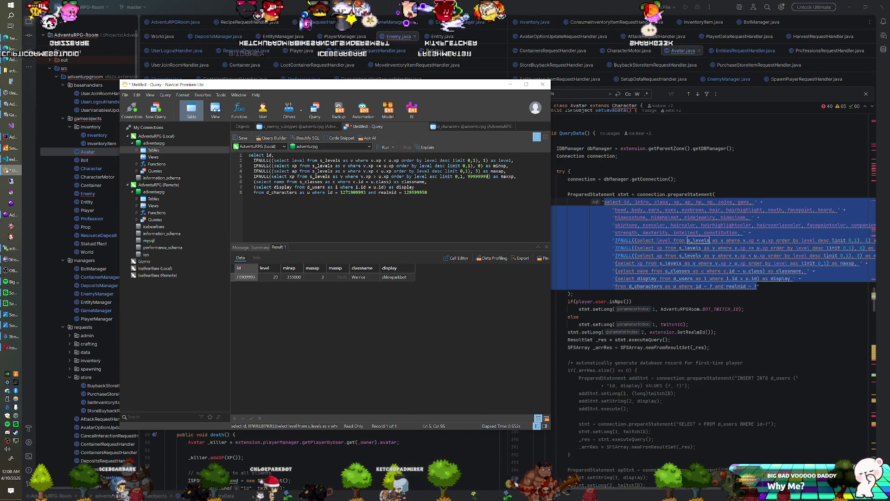
{"action": "key", "text": "ctrl+r"}
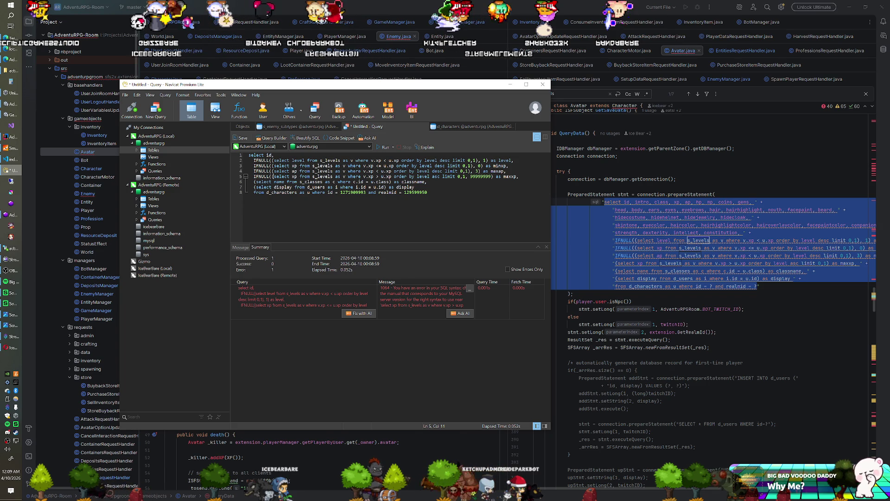
{"action": "type", "text": ")"}
{"action": "key", "text": "ctrl+r"}
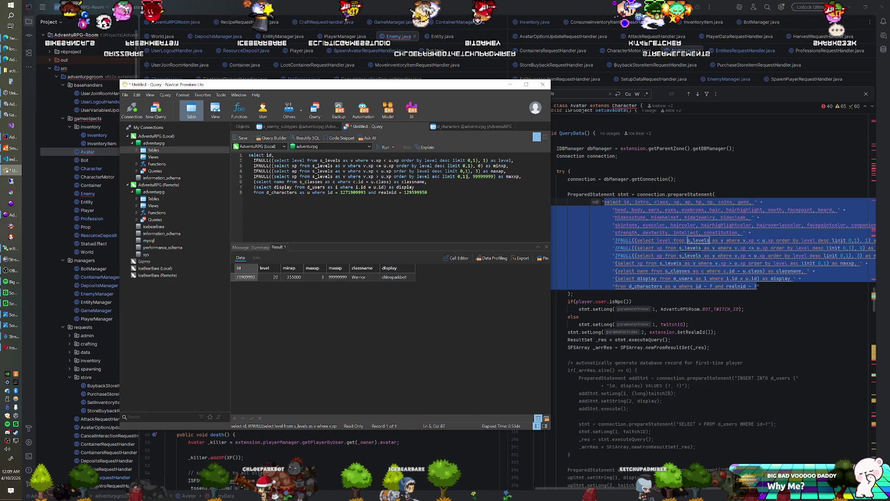
{"action": "left_click", "coordinate": [427, 192]}
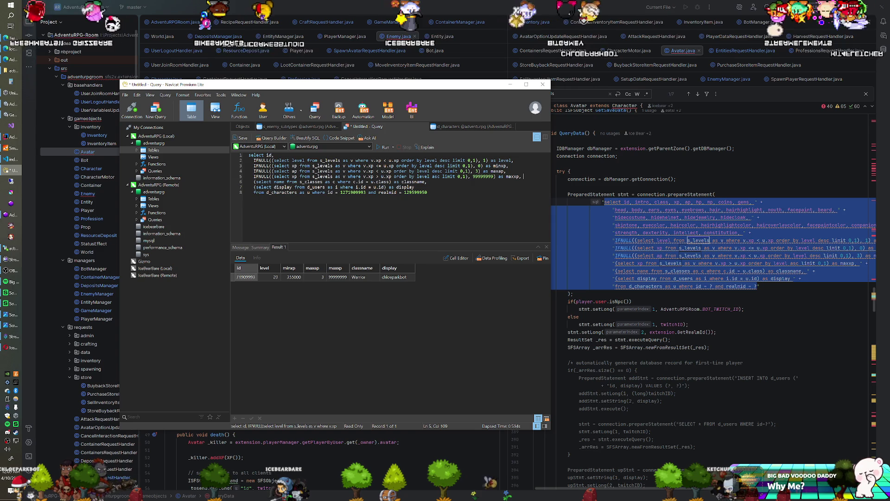
{"action": "left_click_drag", "start_coordinate": [510, 171], "coordinate": [523, 176]}
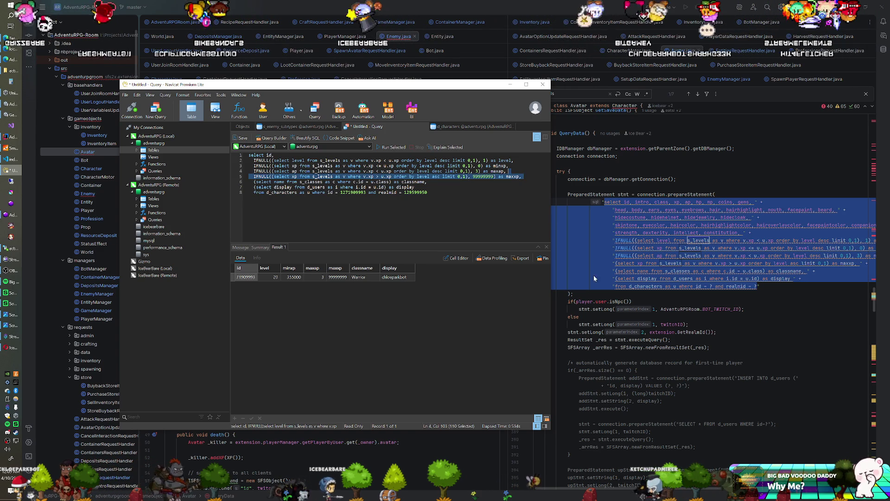
{"action": "mouse_move", "coordinate": [631, 489]}
{"action": "left_mouse_down"}
{"action": "mouse_move", "coordinate": [650, 489]}
{"action": "mouse_move", "coordinate": [637, 489]}
{"action": "left_mouse_up"}
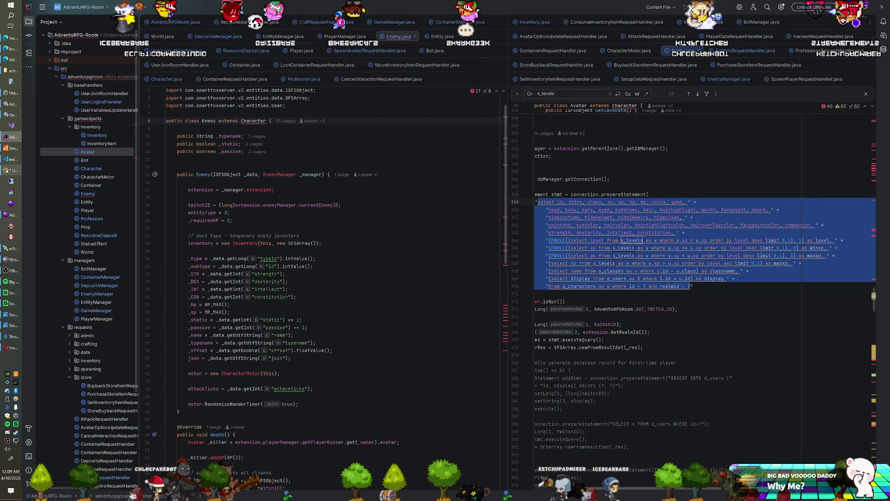
Step: Replace Avatar.java's maxxp subquery line with the IFNULL version and remove the stray newline
{"action": "left_click", "coordinate": [817, 263]}
{"action": "left_click_drag", "start_coordinate": [817, 263], "coordinate": [835, 256]}
{"action": "key", "text": "ctrl+v"}
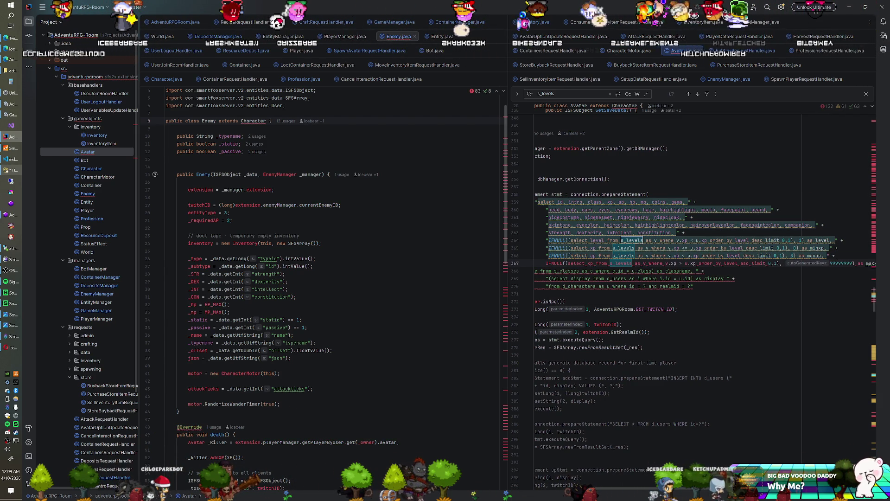
{"action": "key", "text": "ctrl+z"}
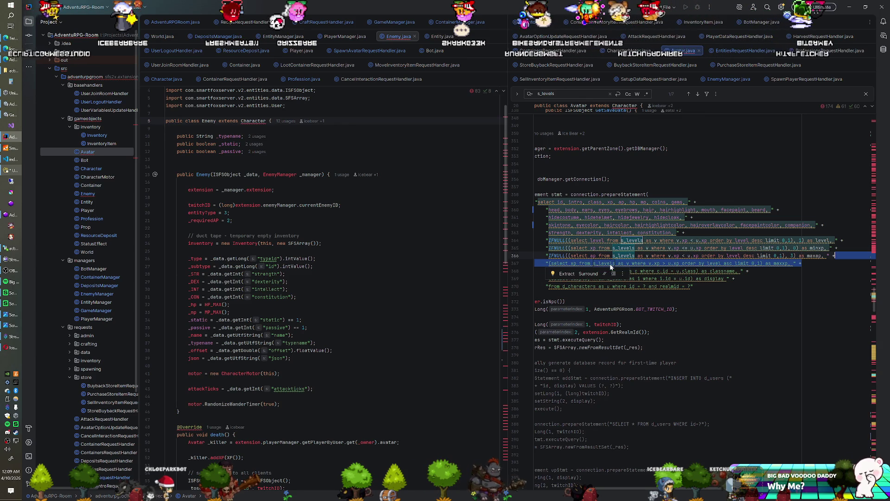
{"action": "key", "text": "BackSpace"}
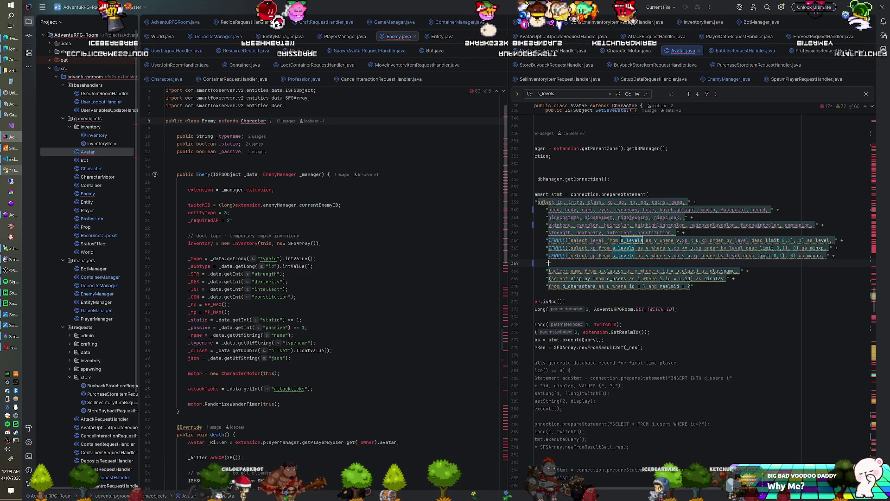
{"action": "key", "text": "ctrl+v"}
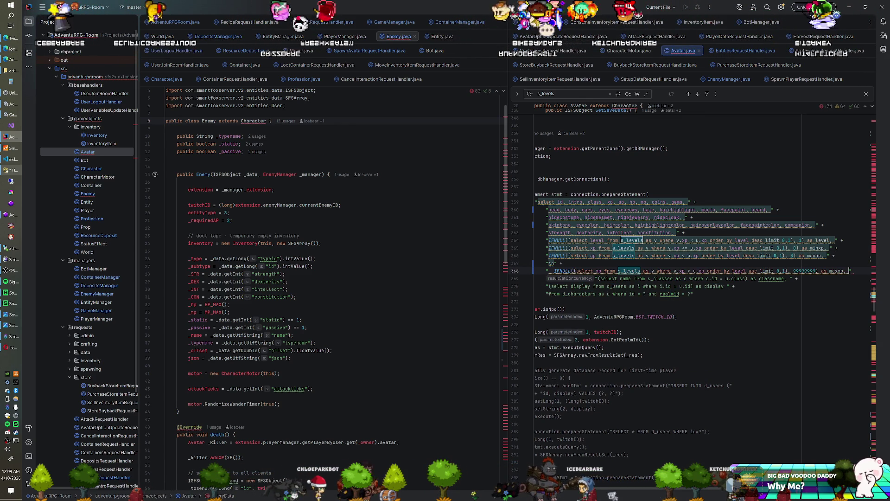
{"action": "key", "text": "shift+Up"}
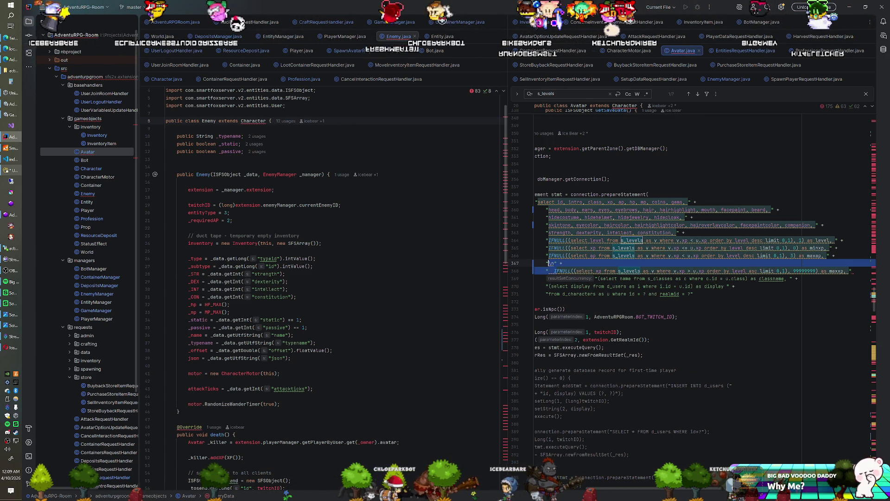
{"action": "key", "text": "BackSpace"}
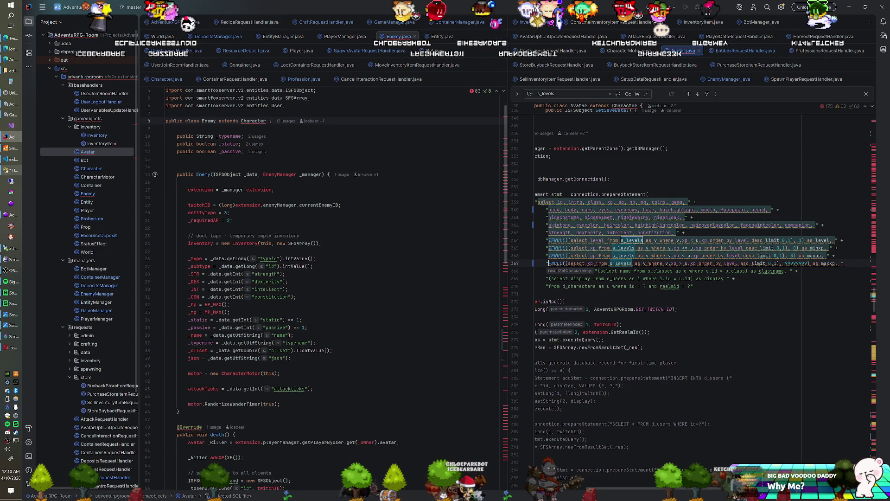
{"action": "key", "text": "Right"}
{"action": "key", "text": "ctrl+space"}
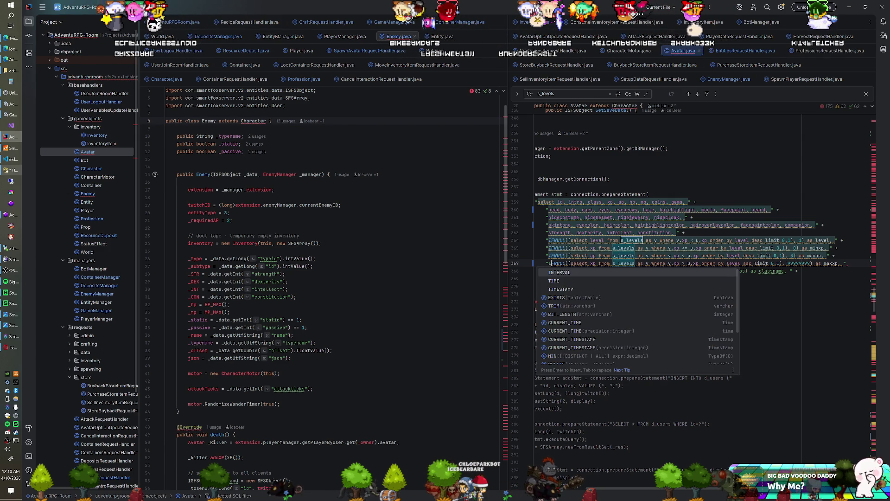
{"action": "left_click", "coordinate": [846, 263]}
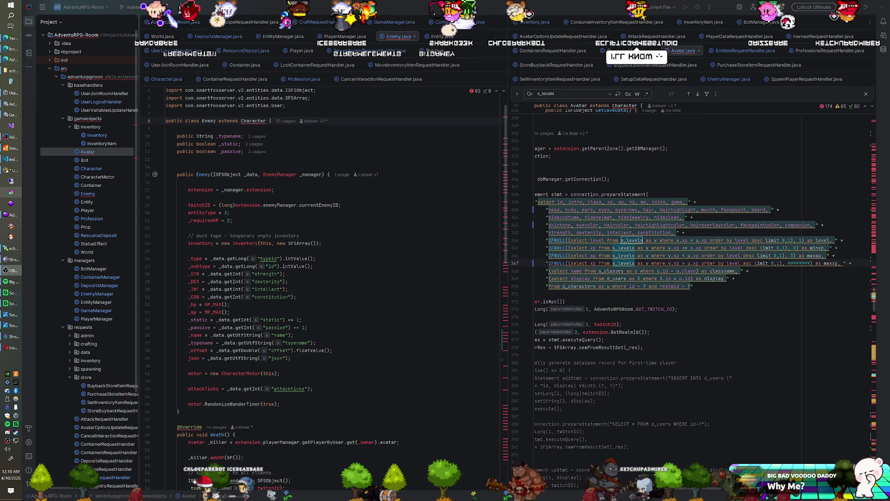
Step: Scroll back up through Avatar.java's query code
{"action": "key", "text": "Down"}
{"action": "key", "text": "Down"}
{"action": "key", "text": "Down"}
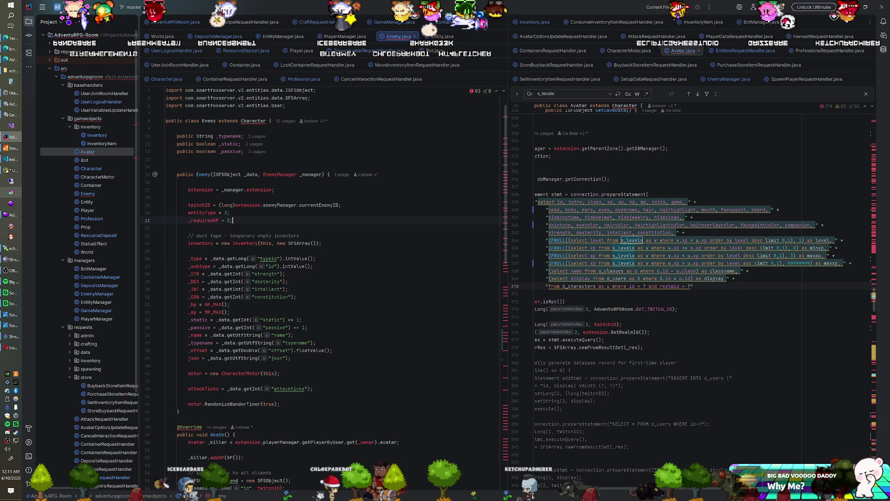
{"action": "scroll", "coordinate": [686, 278], "scroll_direction": "up", "scroll_amount": 8}
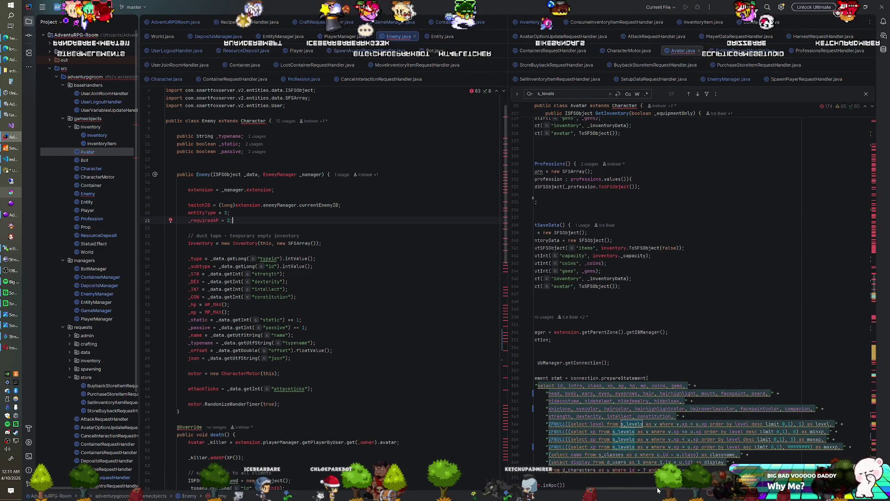
{"action": "scroll", "coordinate": [696, 288], "scroll_direction": "up", "scroll_amount": 13}
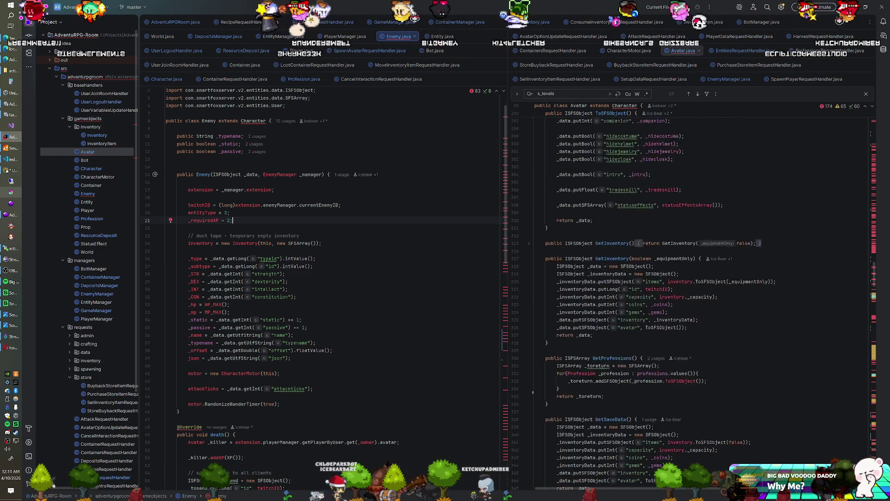
{"action": "scroll", "coordinate": [695, 287], "scroll_direction": "up", "scroll_amount": 12}
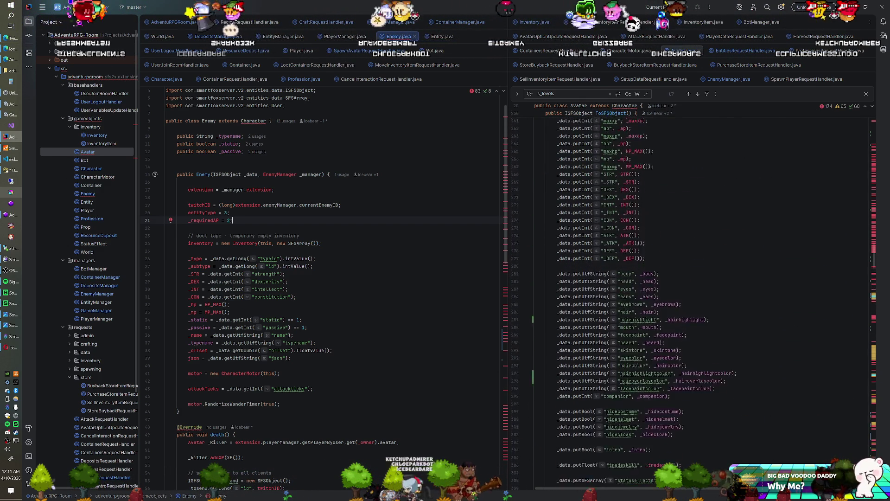
{"action": "scroll", "coordinate": [533, 414], "scroll_direction": "up", "scroll_amount": 9}
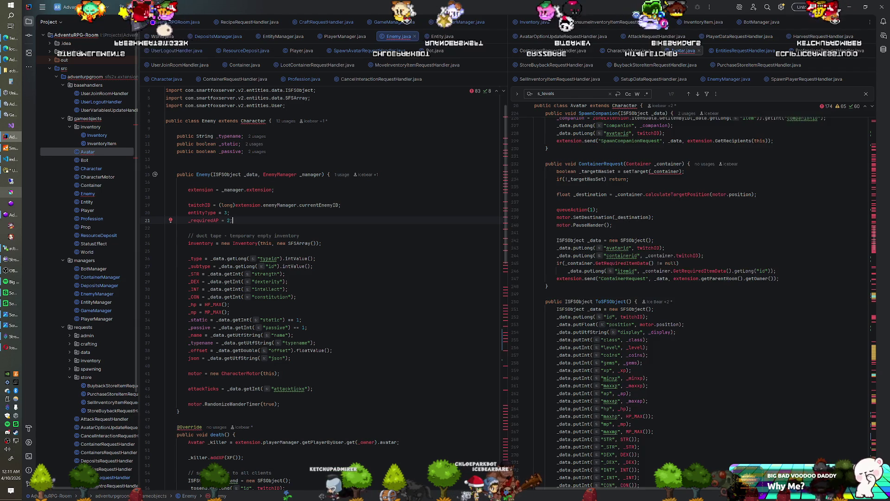
{"action": "scroll", "coordinate": [695, 288], "scroll_direction": "up", "scroll_amount": 7}
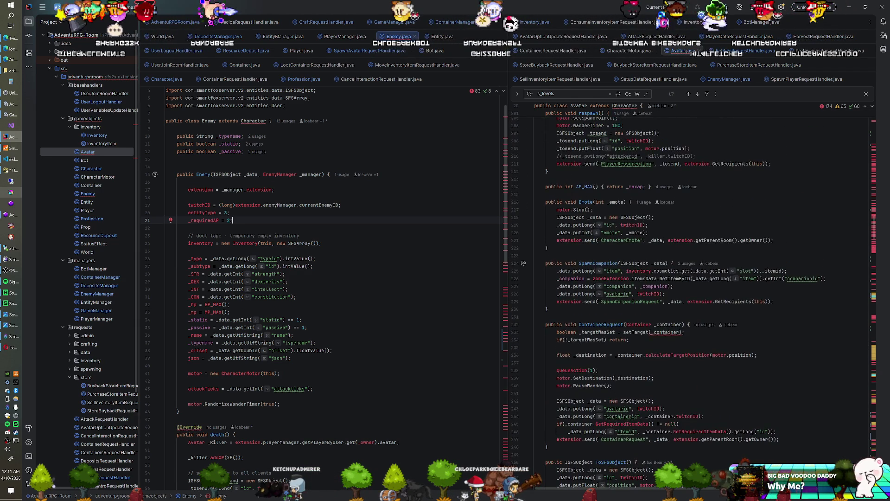
{"action": "scroll", "coordinate": [696, 287], "scroll_direction": "up", "scroll_amount": 12}
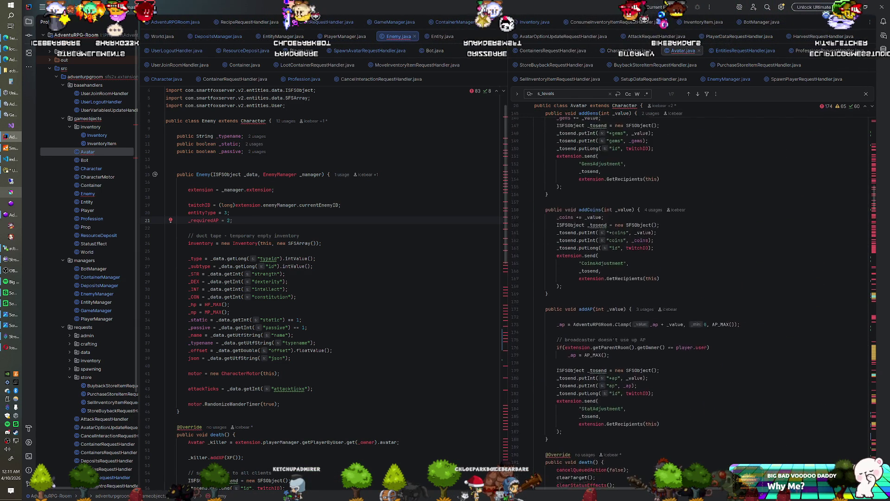
{"action": "scroll", "coordinate": [691, 287], "scroll_direction": "up", "scroll_amount": 9}
{"action": "scroll", "coordinate": [690, 287], "scroll_direction": "up", "scroll_amount": 4}
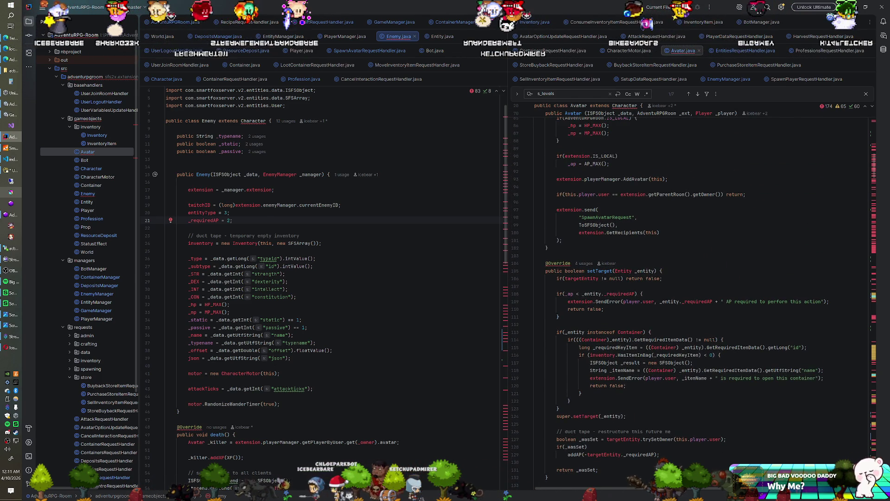
{"action": "scroll", "coordinate": [691, 287], "scroll_direction": "up", "scroll_amount": 6}
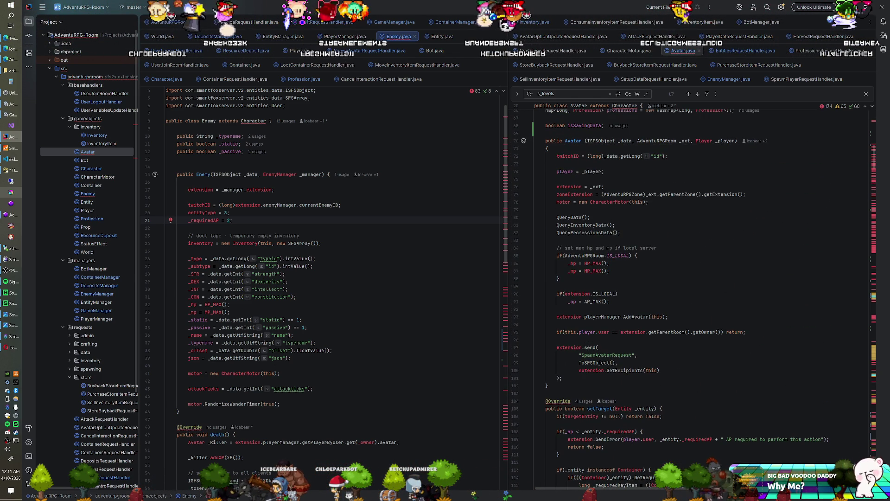
{"action": "scroll", "coordinate": [691, 288], "scroll_direction": "down", "scroll_amount": 2}
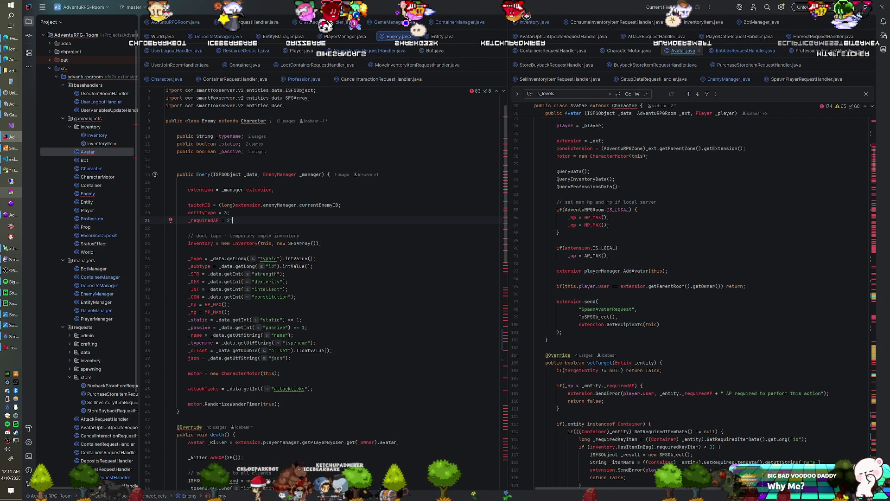
{"action": "double_click", "coordinate": [87, 168]}
Step: Scroll Character.java to addXP and place the caret on _maxxp in its if(_xp > _maxxp) check
{"action": "scroll", "coordinate": [324, 287], "scroll_direction": "up", "scroll_amount": 9}
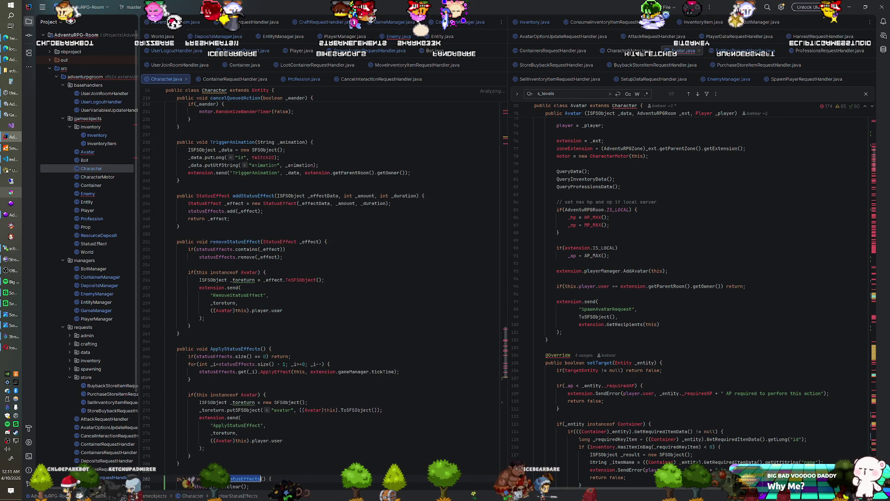
{"action": "scroll", "coordinate": [325, 287], "scroll_direction": "up", "scroll_amount": 17}
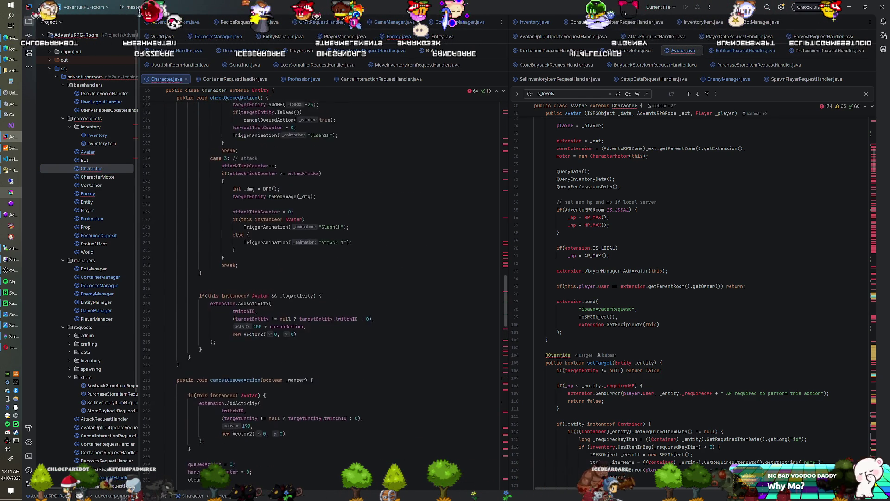
{"action": "scroll", "coordinate": [324, 287], "scroll_direction": "up", "scroll_amount": 20}
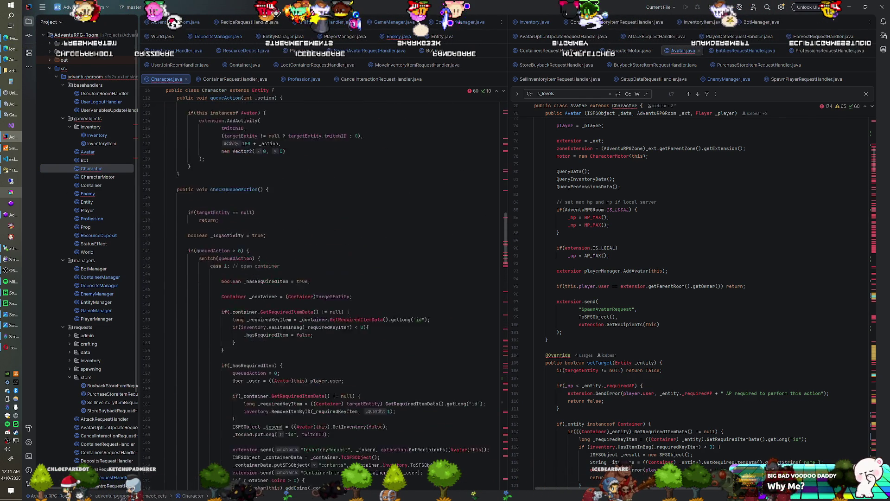
{"action": "scroll", "coordinate": [325, 287], "scroll_direction": "up", "scroll_amount": 15}
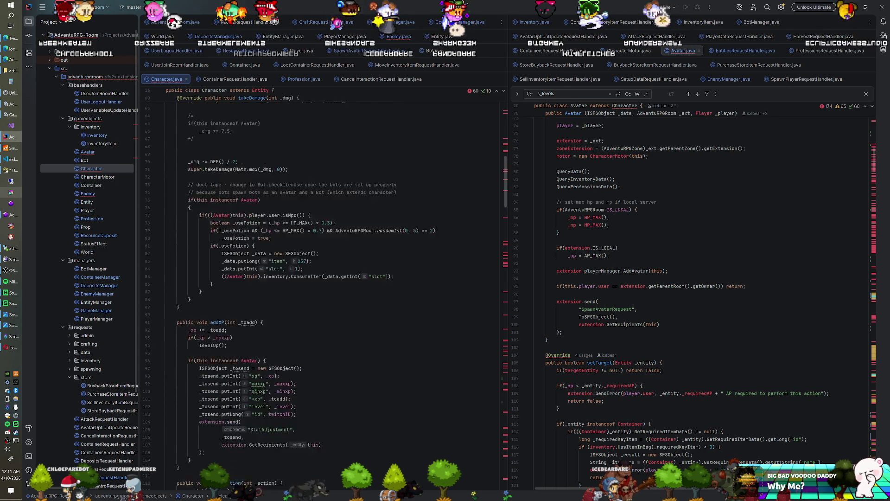
{"action": "scroll", "coordinate": [325, 288], "scroll_direction": "up", "scroll_amount": 1}
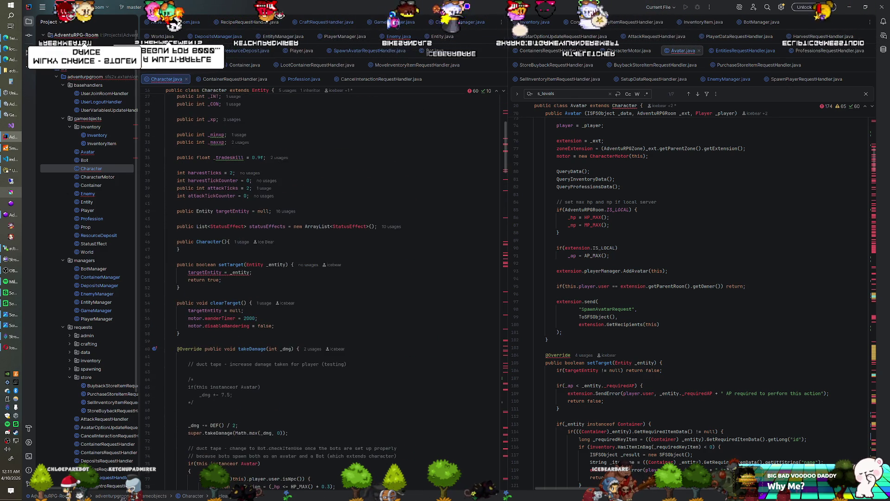
{"action": "scroll", "coordinate": [325, 288], "scroll_direction": "down", "scroll_amount": 9}
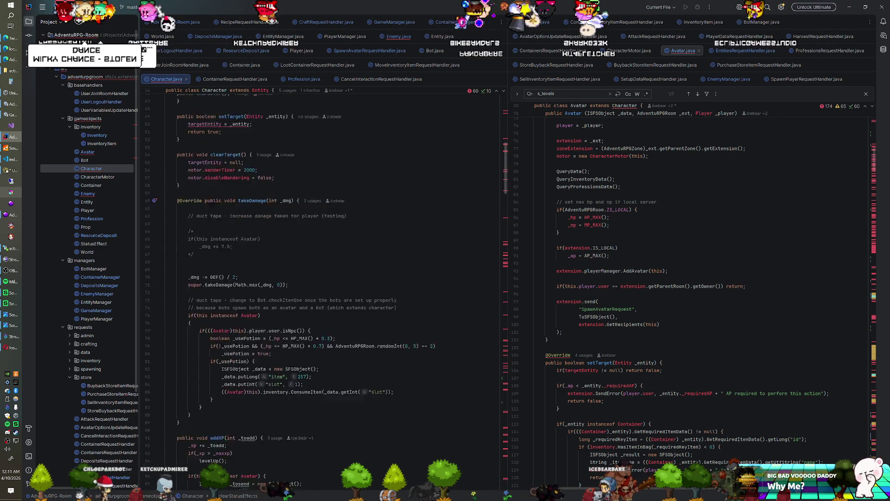
{"action": "scroll", "coordinate": [325, 288], "scroll_direction": "down", "scroll_amount": 8}
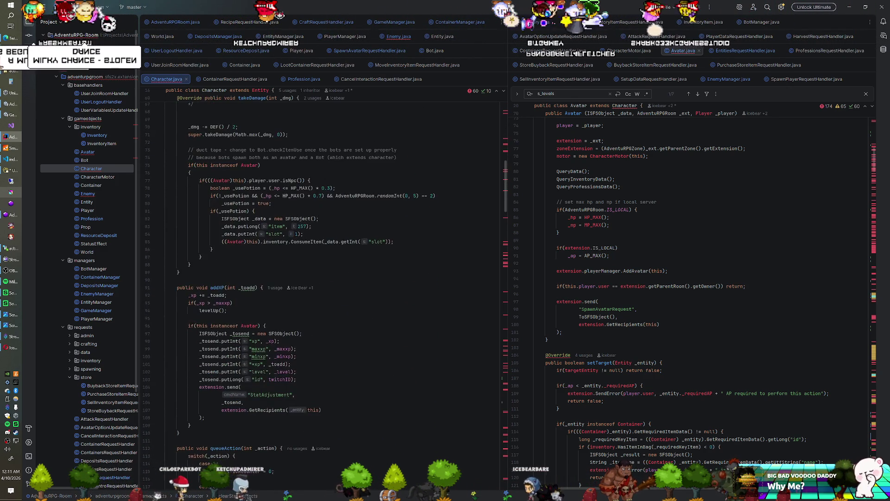
{"action": "scroll", "coordinate": [325, 288], "scroll_direction": "down", "scroll_amount": 1}
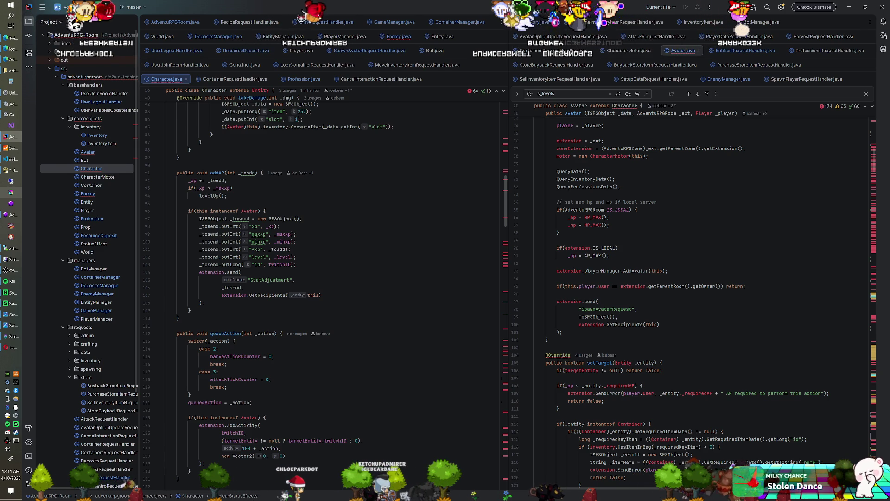
{"action": "left_click", "coordinate": [223, 188]}
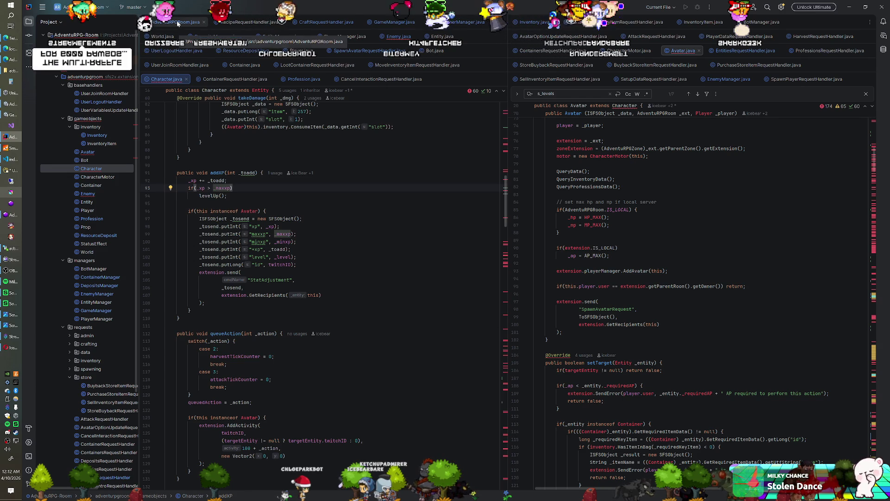
{"action": "scroll", "coordinate": [506, 177], "scroll_direction": "up", "scroll_amount": 1}
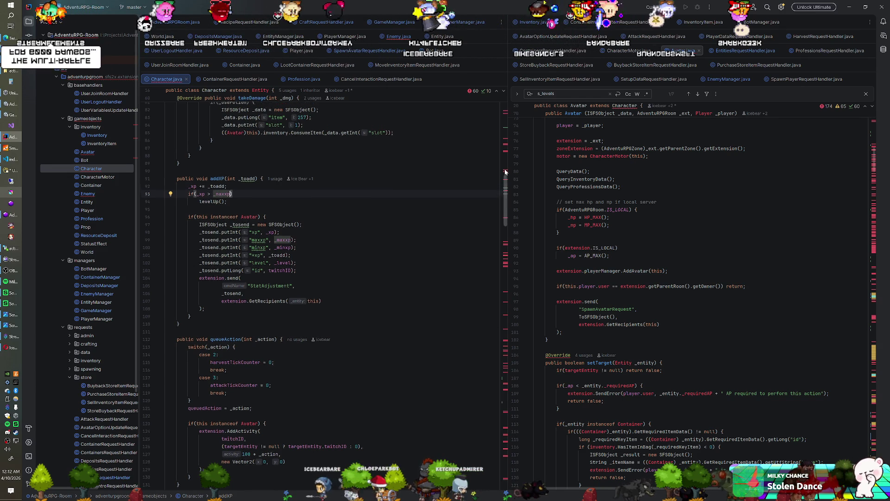
{"action": "left_click_drag", "start_coordinate": [505, 177], "coordinate": [508, 107]}
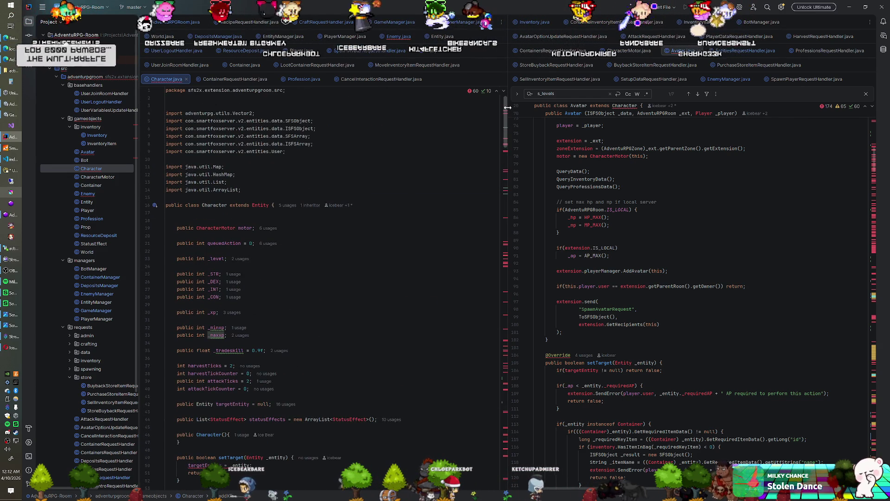
{"action": "scroll", "coordinate": [506, 119], "scroll_direction": "down", "scroll_amount": 1}
{"action": "scroll", "coordinate": [506, 119], "scroll_direction": "down", "scroll_amount": 2}
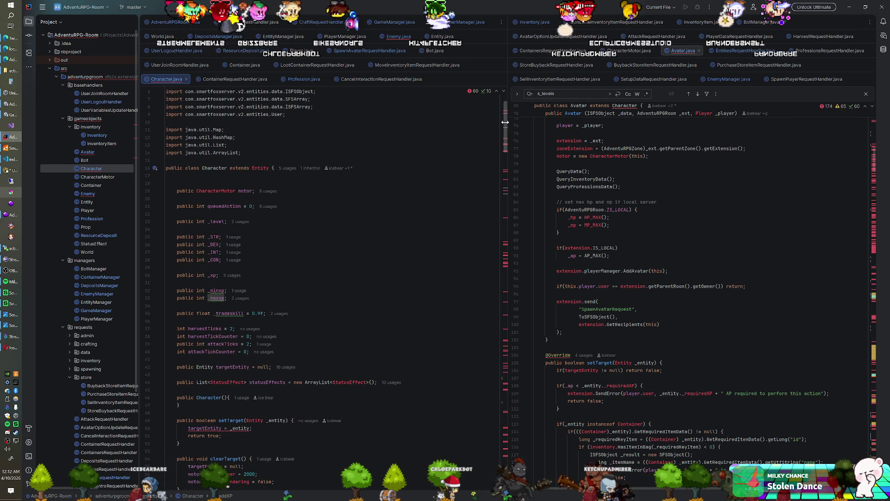
{"action": "scroll", "coordinate": [690, 292], "scroll_direction": "up", "scroll_amount": 20}
{"action": "scroll", "coordinate": [696, 293], "scroll_direction": "up", "scroll_amount": 2}
{"action": "scroll", "coordinate": [695, 279], "scroll_direction": "down", "scroll_amount": 8}
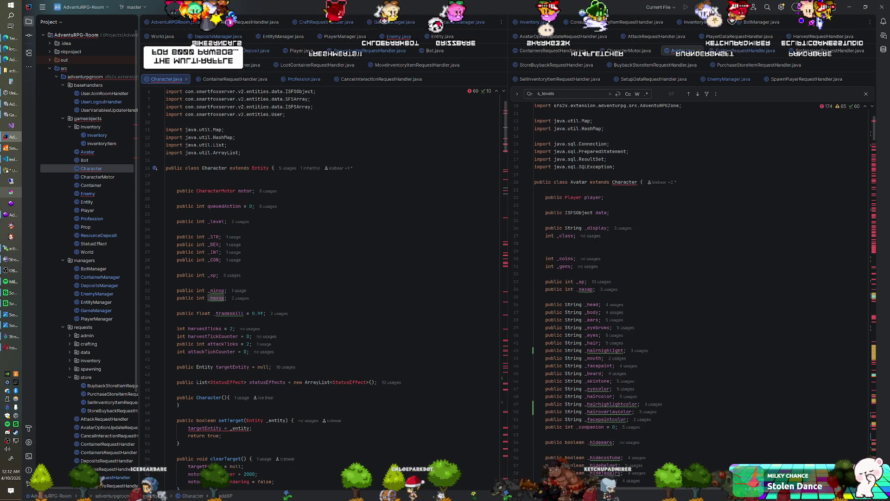
{"action": "scroll", "coordinate": [695, 278], "scroll_direction": "down", "scroll_amount": 1}
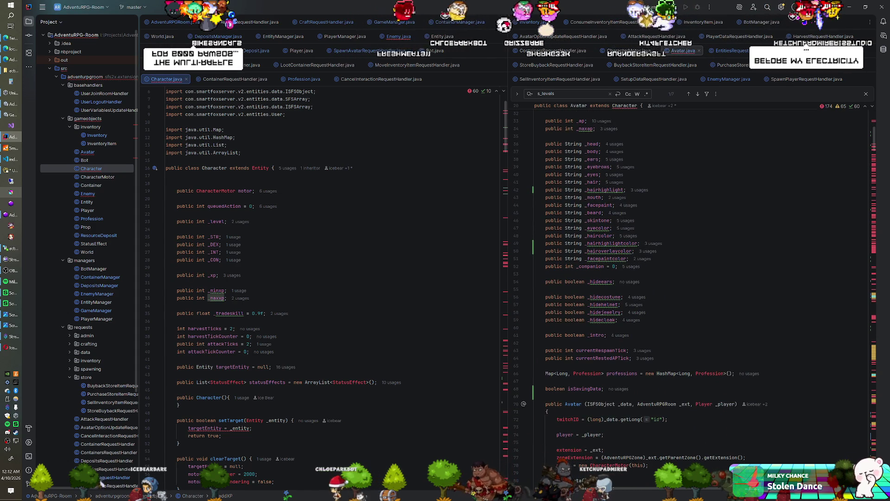
{"action": "scroll", "coordinate": [695, 292], "scroll_direction": "down", "scroll_amount": 7}
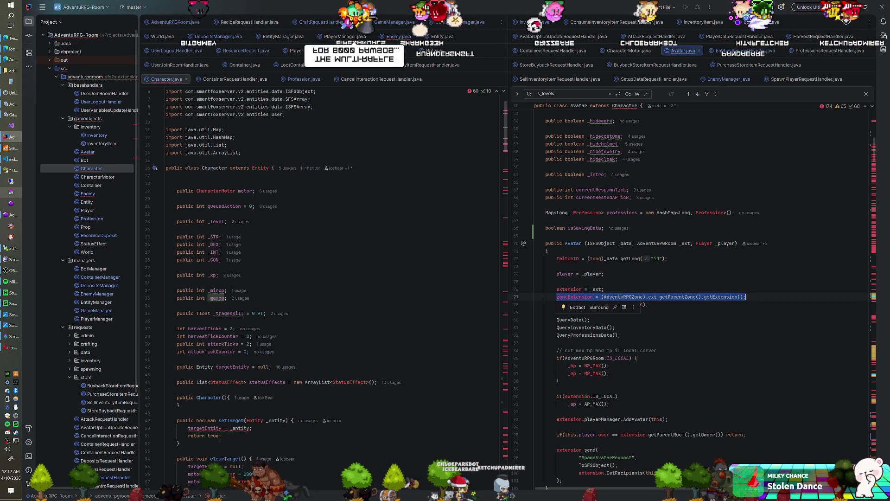
{"action": "scroll", "coordinate": [324, 279], "scroll_direction": "down", "scroll_amount": 8}
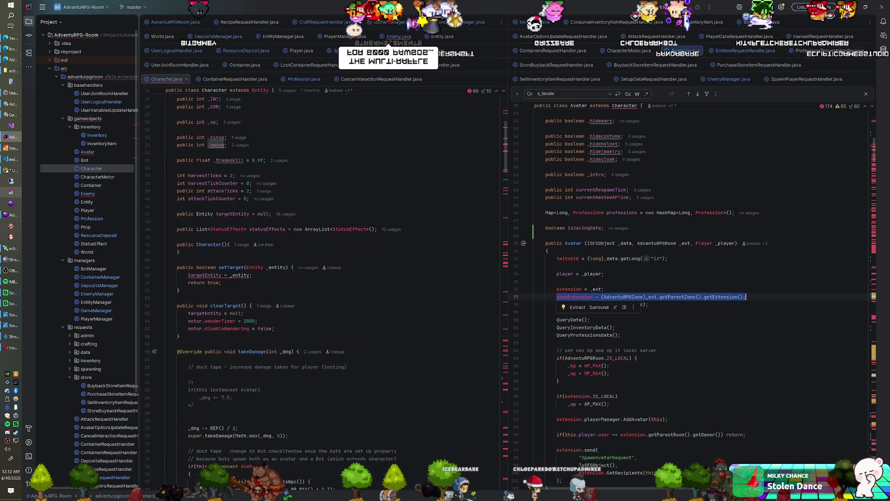
{"action": "scroll", "coordinate": [325, 278], "scroll_direction": "down", "scroll_amount": 15}
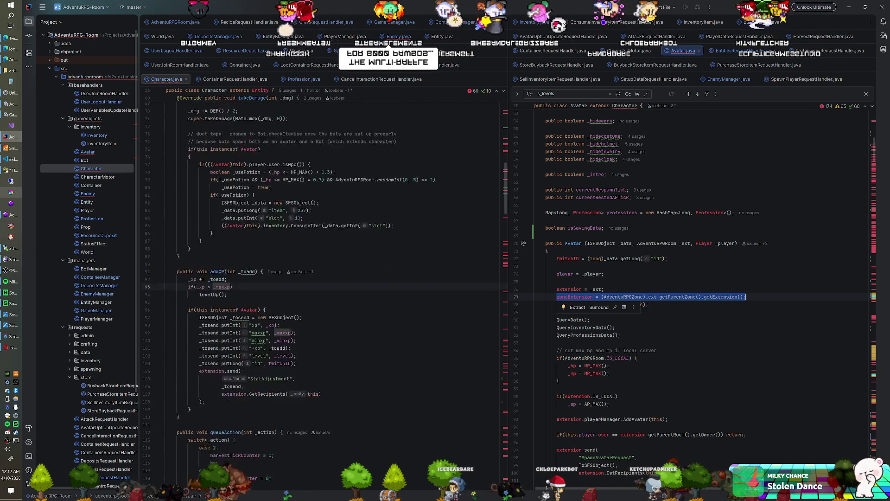
{"action": "left_click", "coordinate": [227, 244]}
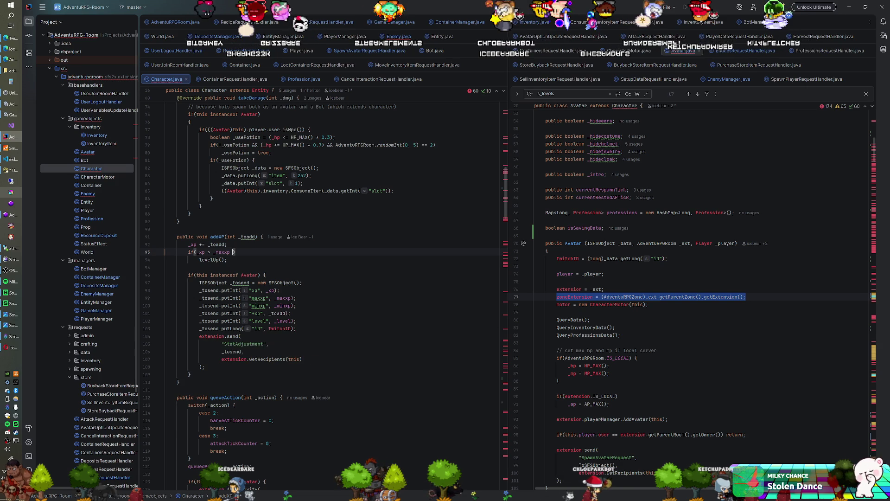
{"action": "type", "text": "&&"}
Step: Add '&& zoneExtension.LEVEL_CAP' to addXP's level-up condition, correcting the LEVeL_VAR typo
{"action": "left_click", "coordinate": [227, 245]}
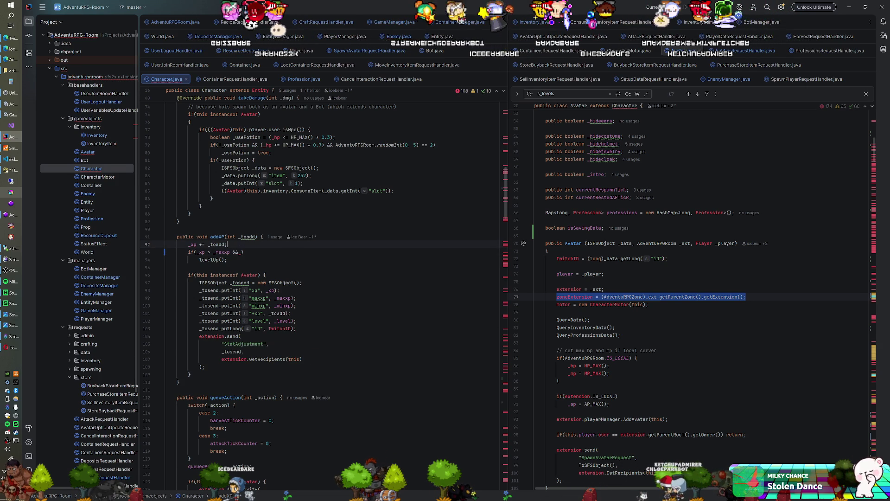
{"action": "type", "text": "zoneExtension = (AdventuRPGZone)_ext.getParentZone().getExtension();"}
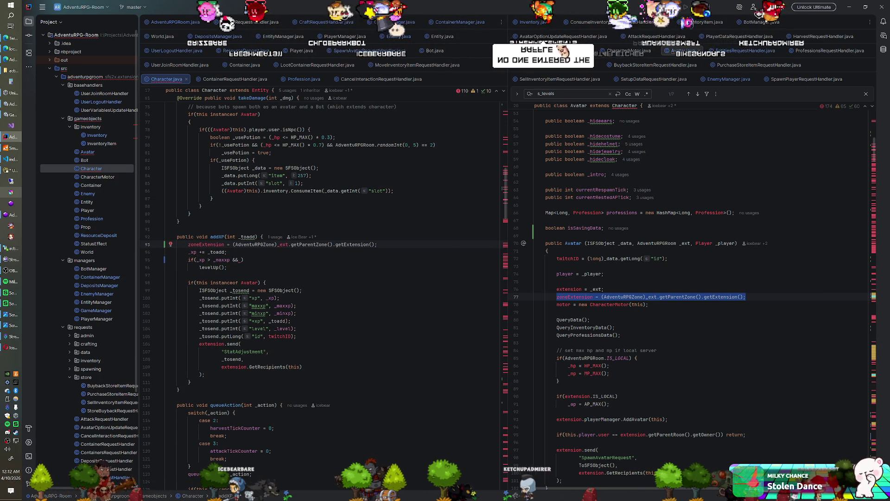
{"action": "key", "text": "ctrl+z"}
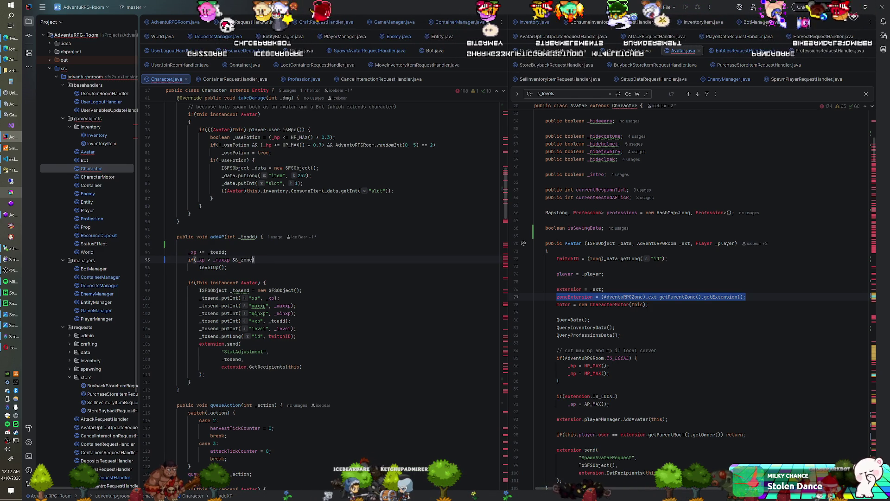
{"action": "type", "text": "zoneExtension"}
{"action": "key", "text": "Return"}
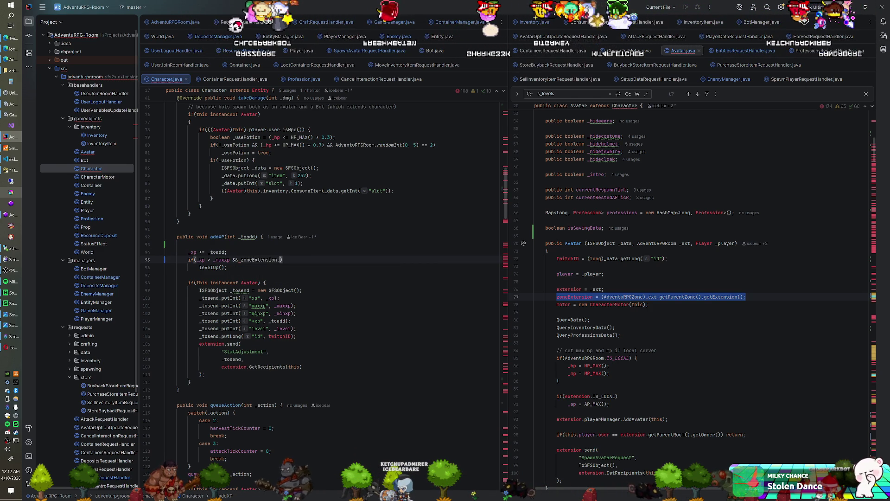
{"action": "type", "text": "."}
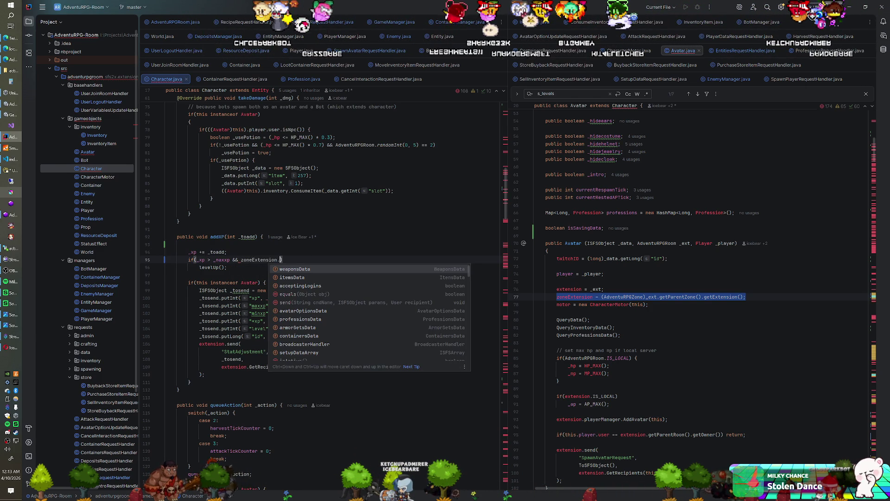
{"action": "type", "text": "LEVeL"}
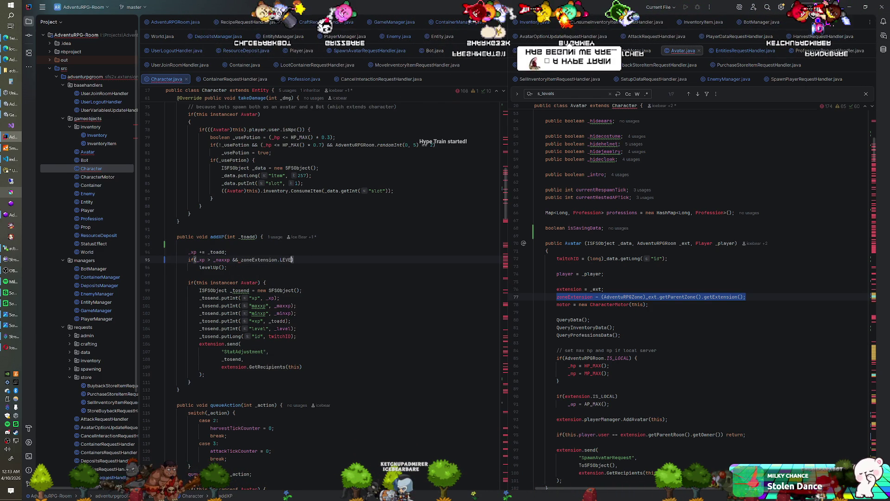
{"action": "type", "text": "_VAR"}
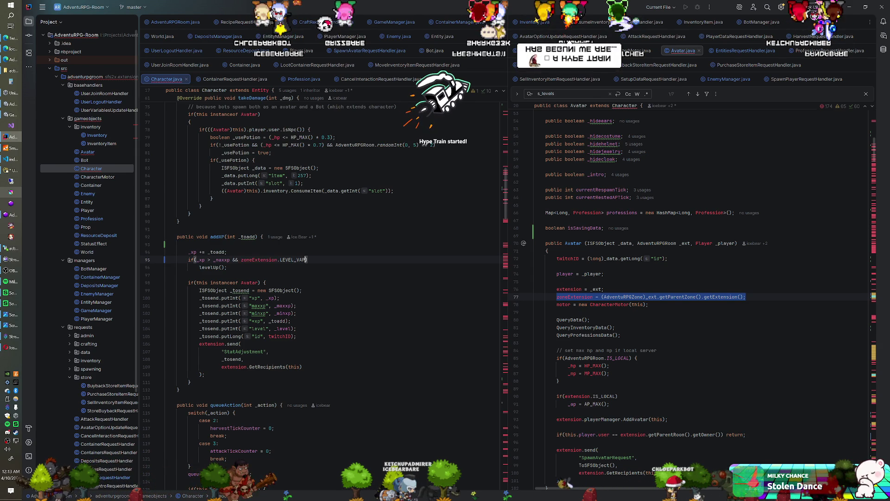
{"action": "key", "text": "BackSpace"}
{"action": "key", "text": "BackSpace"}
{"action": "key", "text": "BackSpace"}
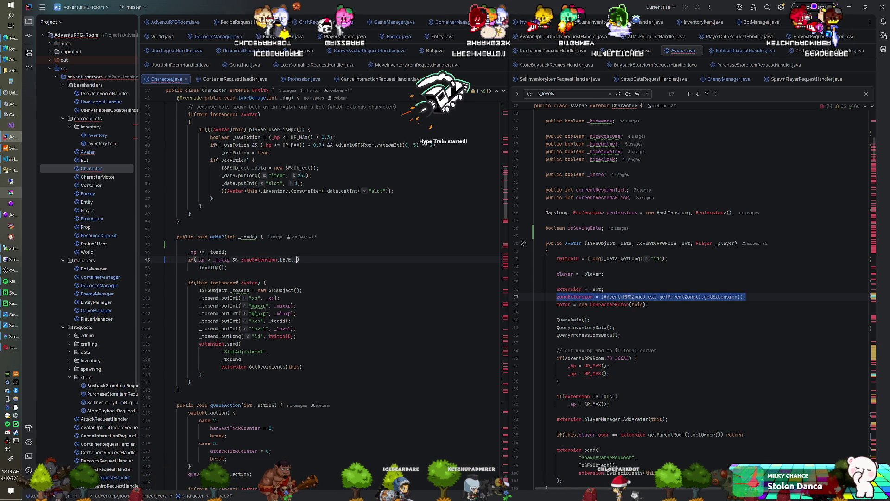
{"action": "type", "text": "CAP"}
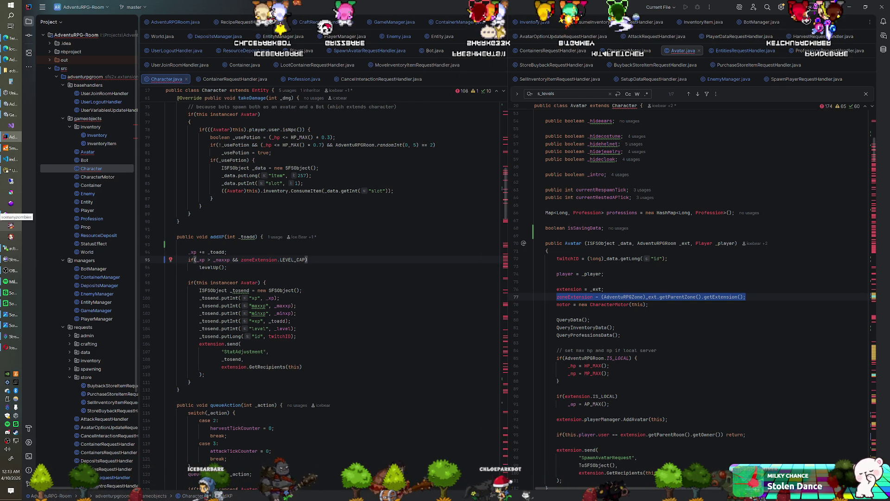
{"action": "left_click", "coordinate": [5, 269]}
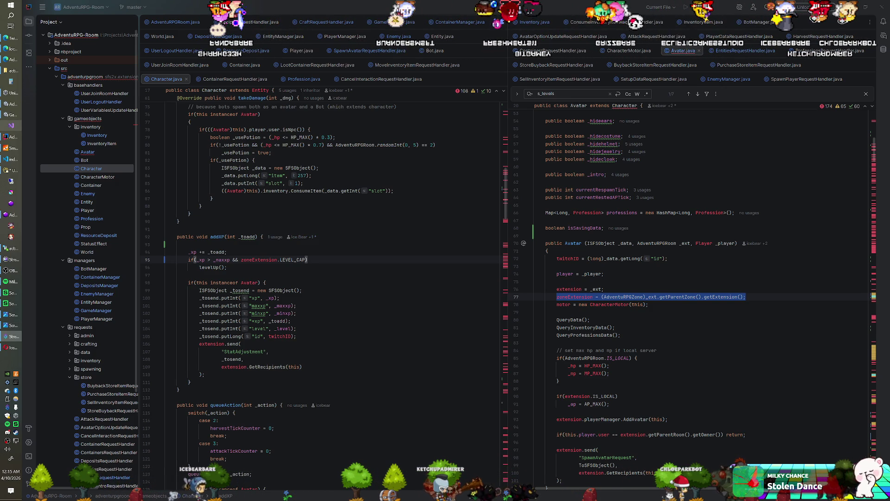
{"action": "left_click", "coordinate": [44, 9]}
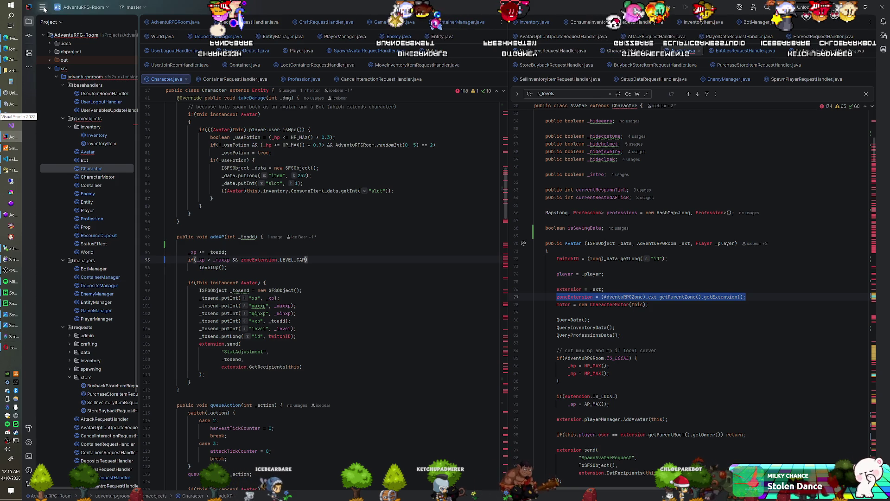
Step: Open the recent AdventuRPG-Zone project in a new window and open AdventuRPGZone.java
{"action": "key", "text": "alt+f"}
{"action": "mouse_move", "coordinate": [81, 41]}
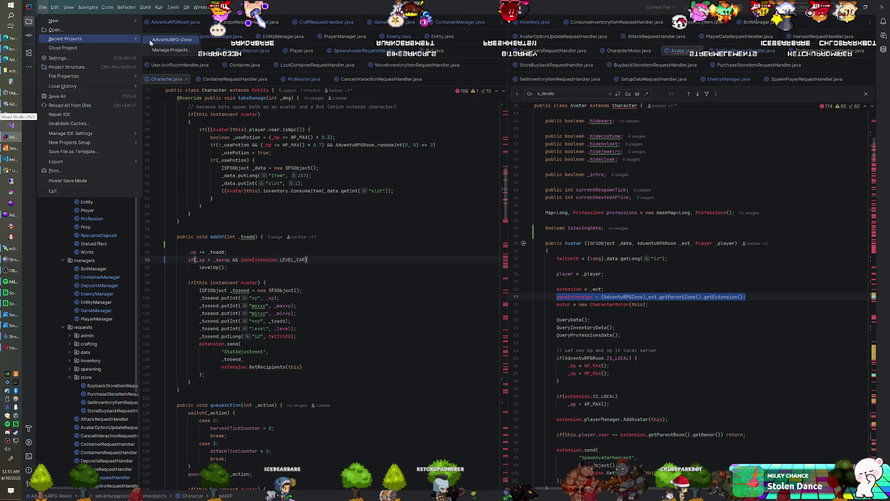
{"action": "left_click", "coordinate": [149, 40]}
{"action": "left_click", "coordinate": [473, 271]}
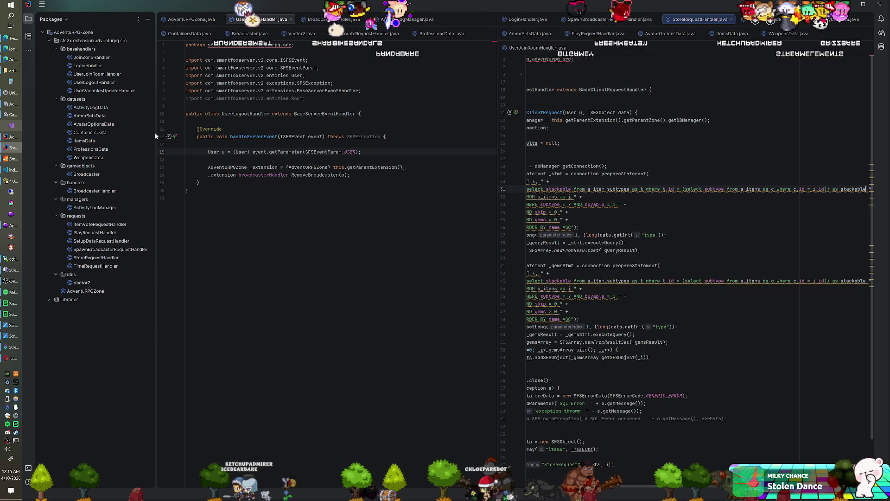
{"action": "double_click", "coordinate": [83, 292]}
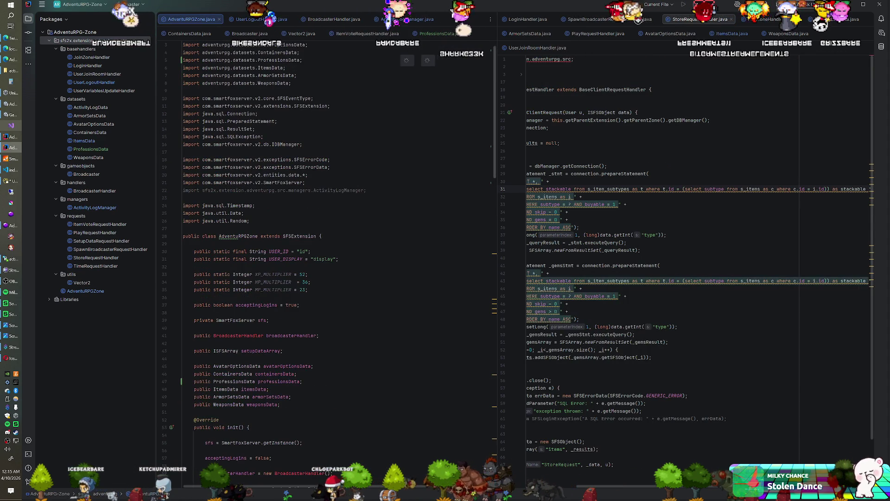
{"action": "scroll", "coordinate": [278, 231], "scroll_direction": "up", "scroll_amount": 2}
Step: Start a new Integer LEVEL_CAP constant declaration in AdventuRPGZone, fixing the Integer typo
{"action": "key", "text": "Return"}
{"action": "key", "text": "Return"}
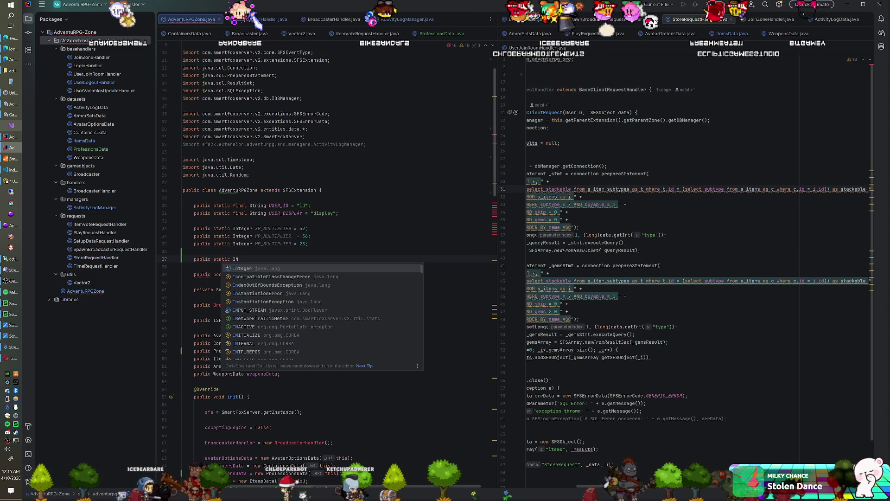
{"action": "key", "text": "BackSpace"}
{"action": "type", "text": "nterge"}
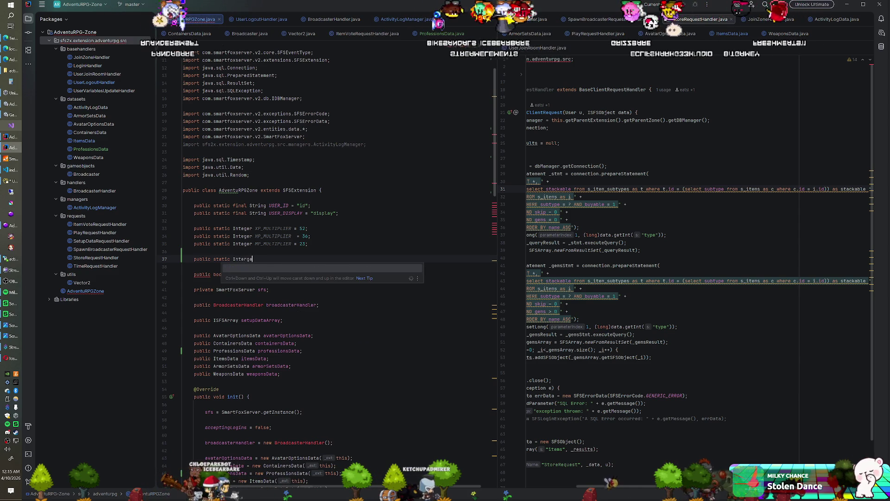
{"action": "key", "text": "BackSpace"}
{"action": "key", "text": "BackSpace"}
{"action": "key", "text": "BackSpace"}
{"action": "type", "text": "ger "}
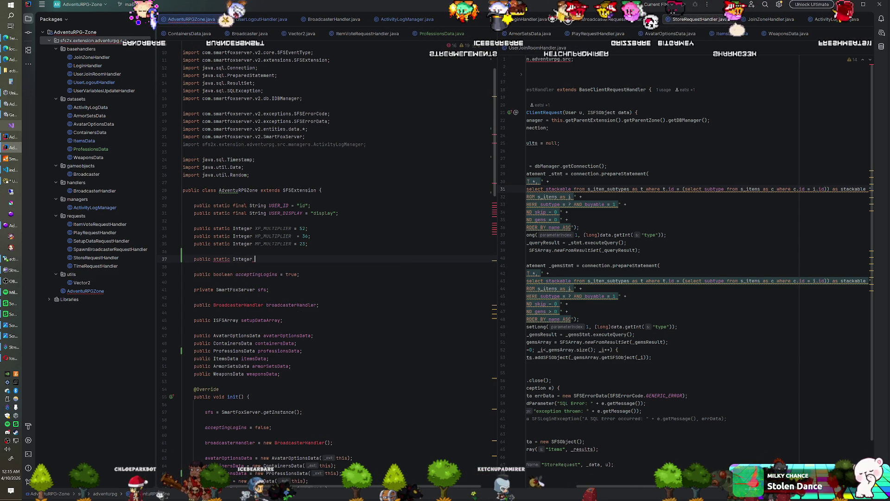
{"action": "type", "text": "LEVEL_CAP = 20;"}
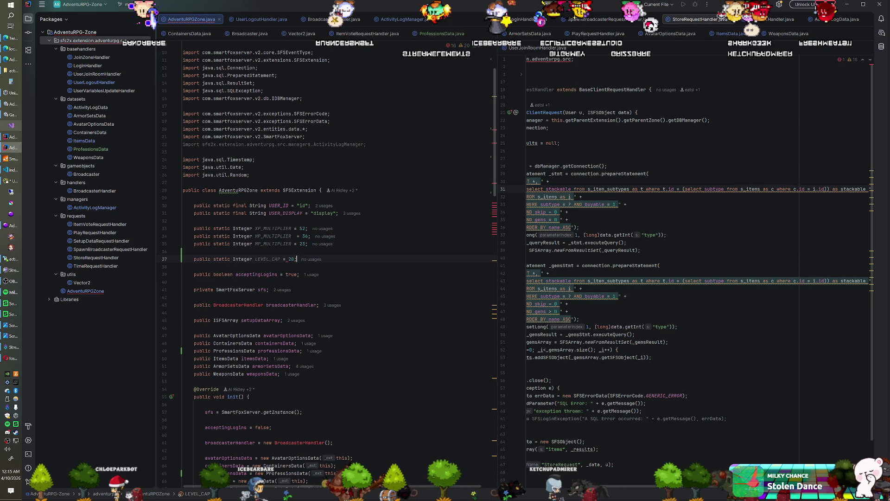
Step: Rebuild the AdventuRPG-Zone module and return to the AdventuRPG-Room project
{"action": "right_click", "coordinate": [94, 32]}
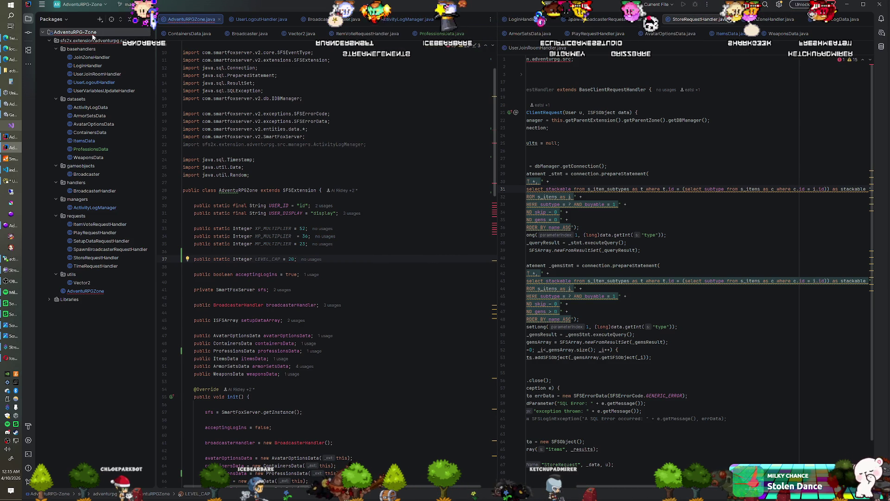
{"action": "left_click", "coordinate": [150, 211]}
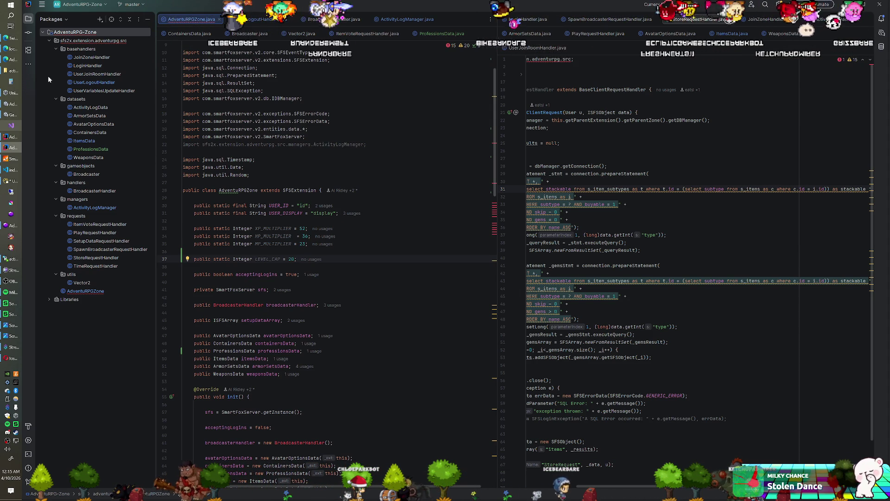
{"action": "left_click", "coordinate": [12, 136]}
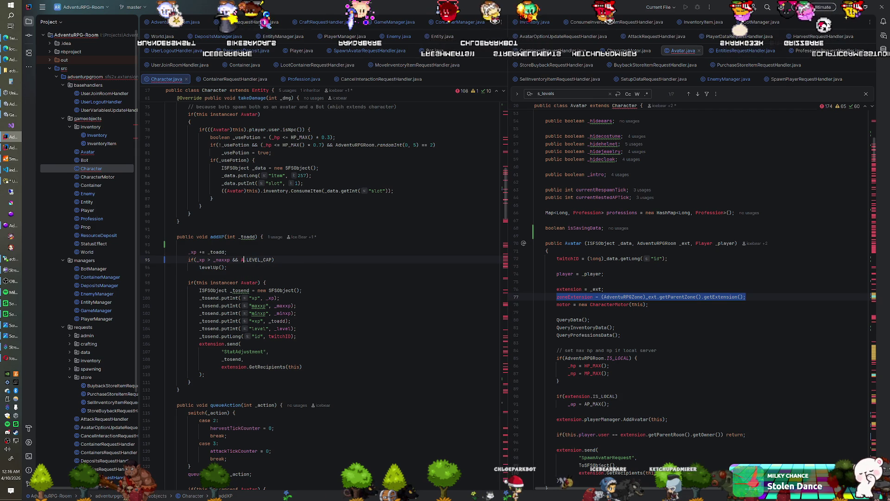
Step: Add AdventuRPGZone to the level-up condition on line 95 of Character.java, then rebuild AdventuRPG-Room
{"action": "type", "text": "vent"}
{"action": "key", "text": "Return"}
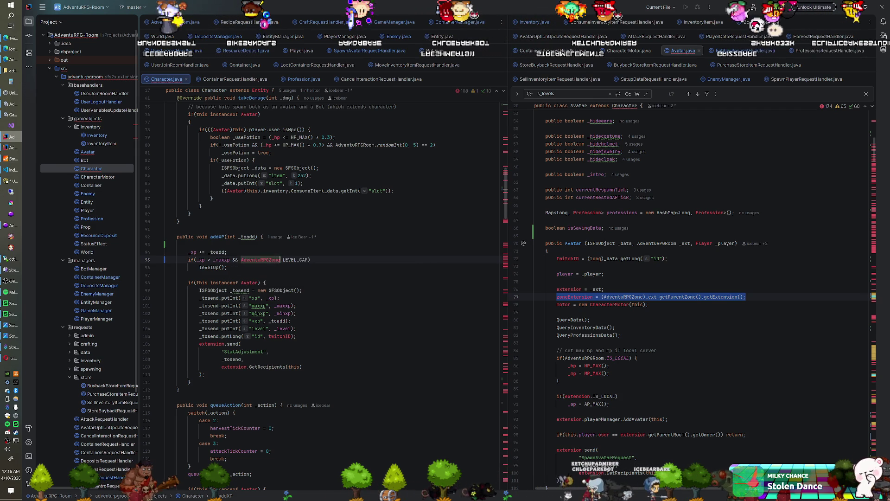
{"action": "key", "text": "End"}
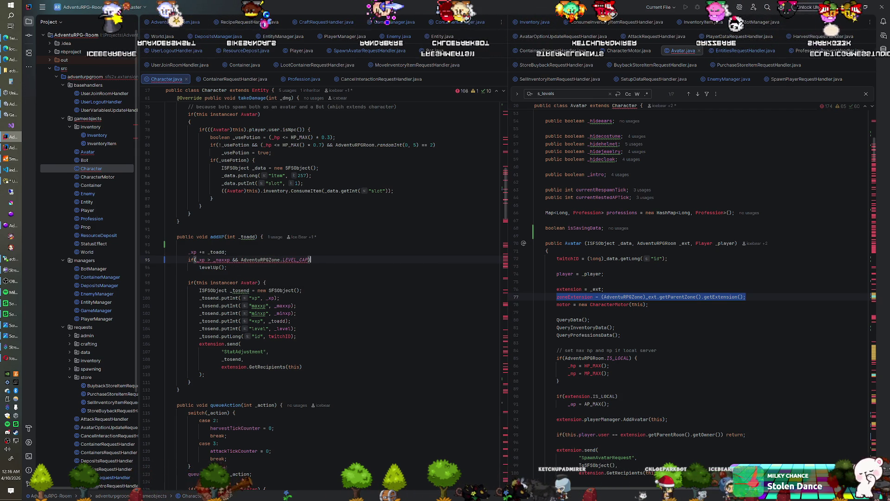
{"action": "right_click", "coordinate": [86, 35]}
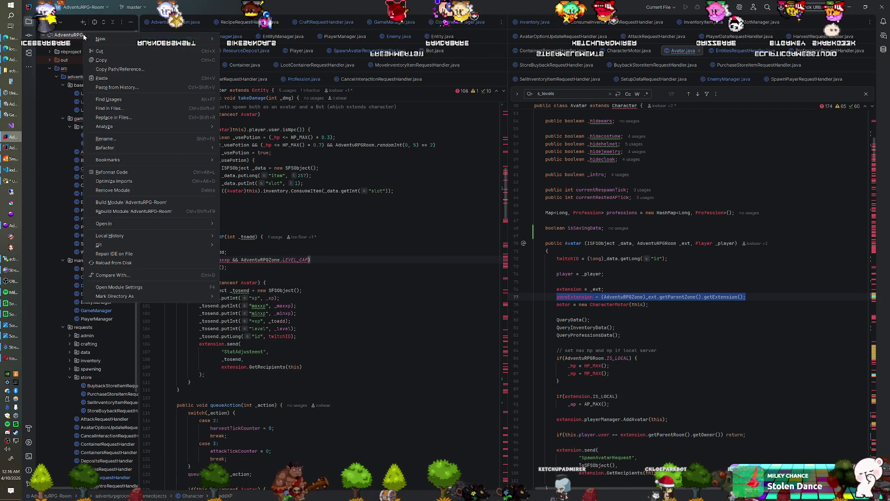
{"action": "left_click", "coordinate": [151, 211]}
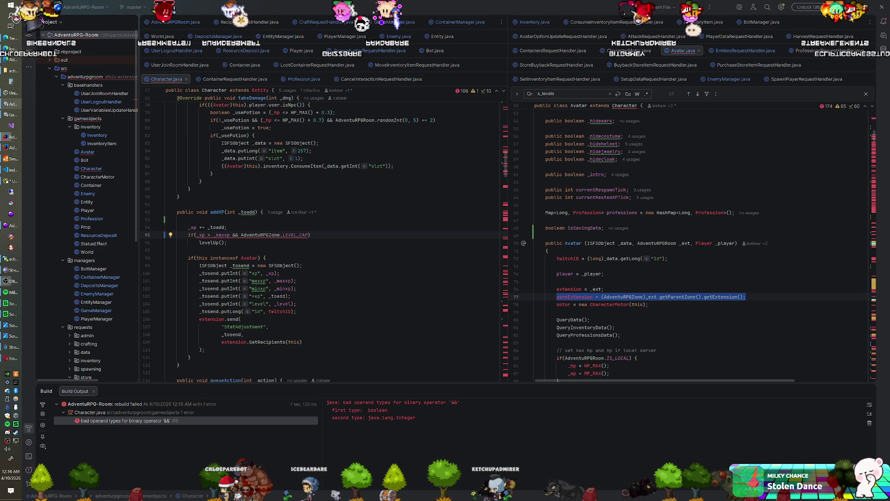
Step: Insert '_level <' before AdventuRPGZone.LEVEL_CAP, trying then removing a '- 1' after it
{"action": "left_click", "coordinate": [242, 235]}
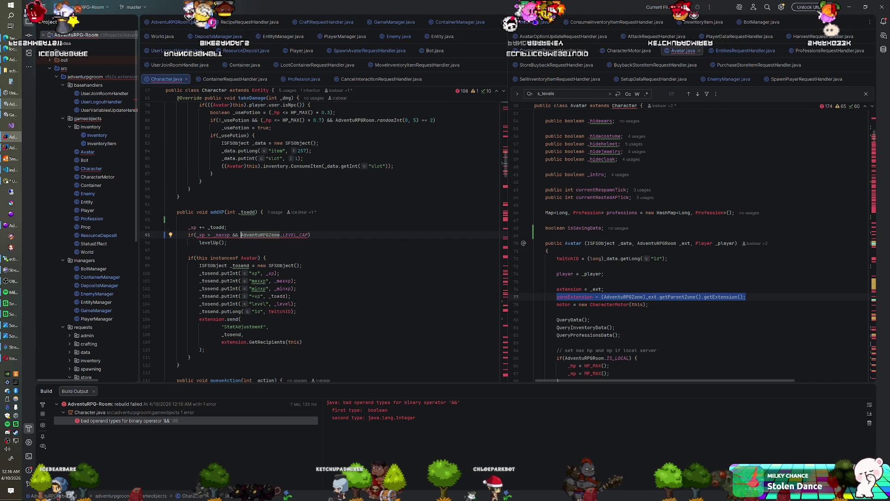
{"action": "type", "text": "_level <"}
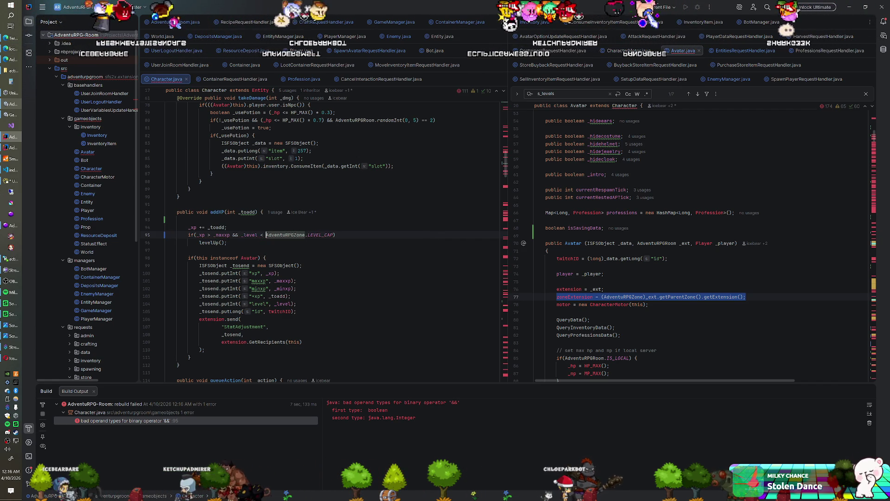
{"action": "left_click", "coordinate": [333, 235]}
{"action": "type", "text": "- 1"}
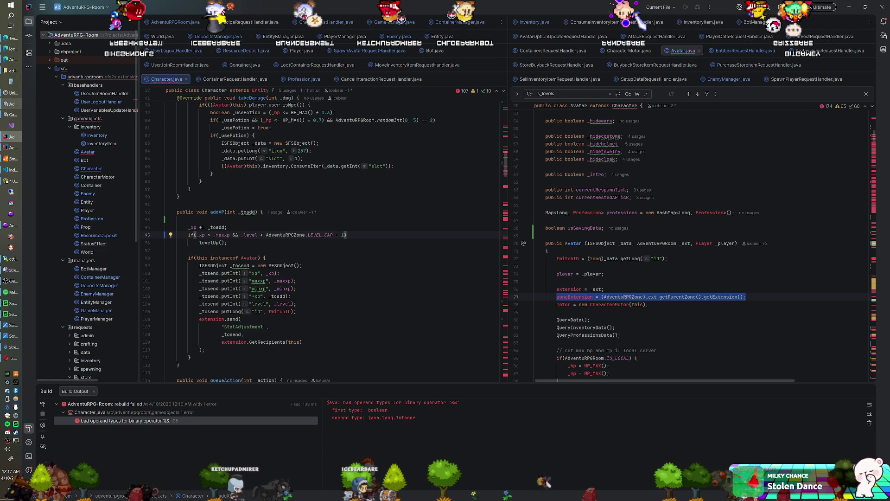
{"action": "key", "text": "BackSpace"}
{"action": "key", "text": "BackSpace"}
{"action": "key", "text": "BackSpace"}
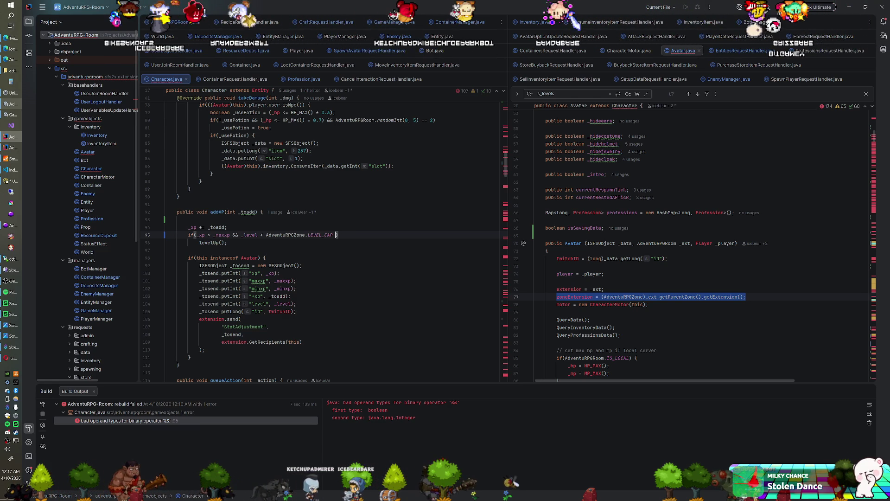
{"action": "type", "text": "- 1"}
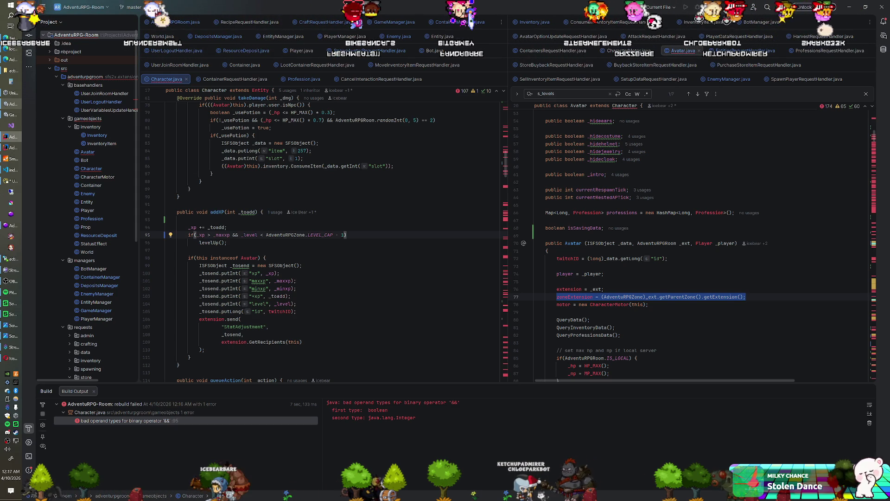
{"action": "key", "text": "BackSpace"}
{"action": "key", "text": "BackSpace"}
{"action": "key", "text": "BackSpace"}
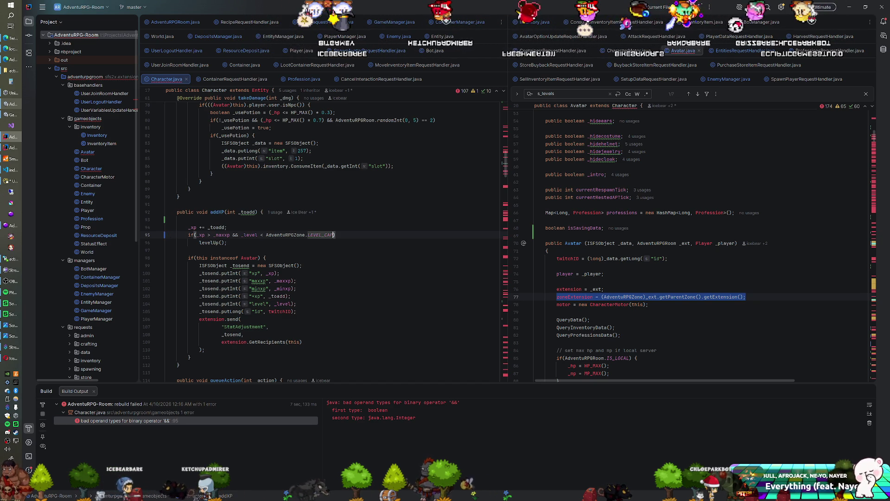
Step: Build the AdventuRPG-Room module without errors, then bring up the SmartFoxServer console
{"action": "right_click", "coordinate": [71, 38]}
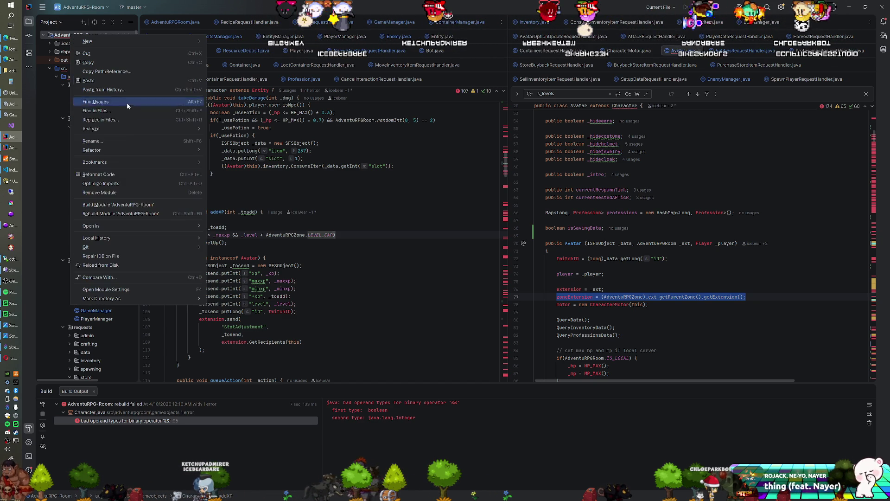
{"action": "left_click", "coordinate": [149, 208]}
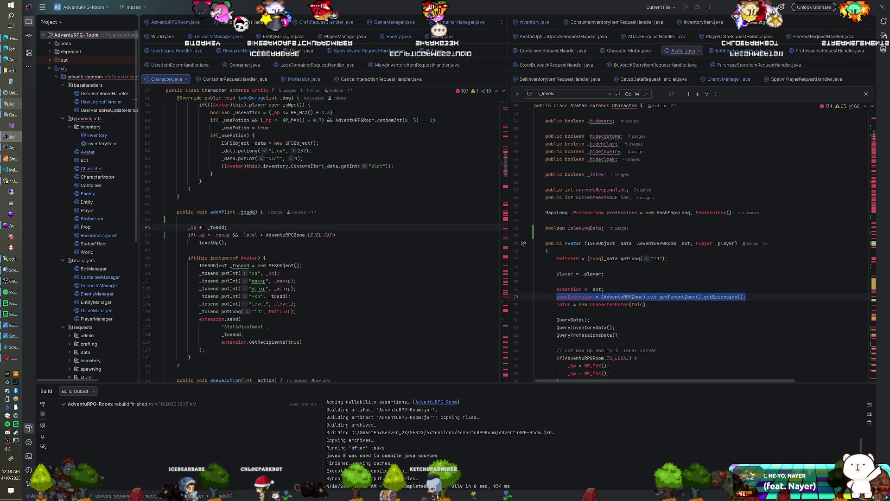
{"action": "key", "text": "alt+Tab"}
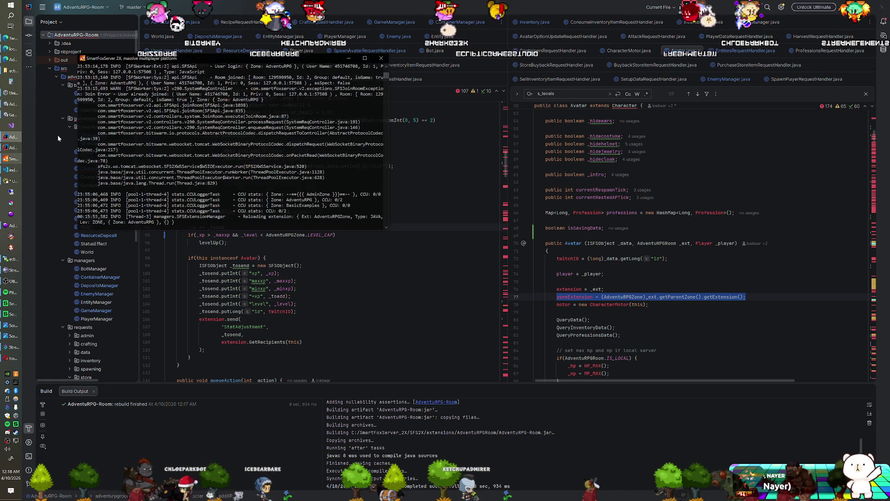
Step: Close and relaunch SmartFoxServer 2X, then switch to the game window
{"action": "left_click", "coordinate": [382, 58]}
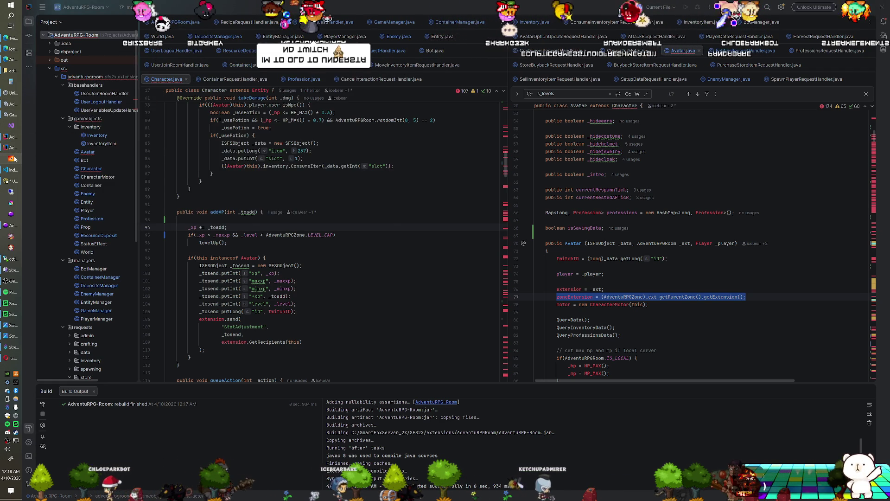
{"action": "left_click", "coordinate": [13, 159]}
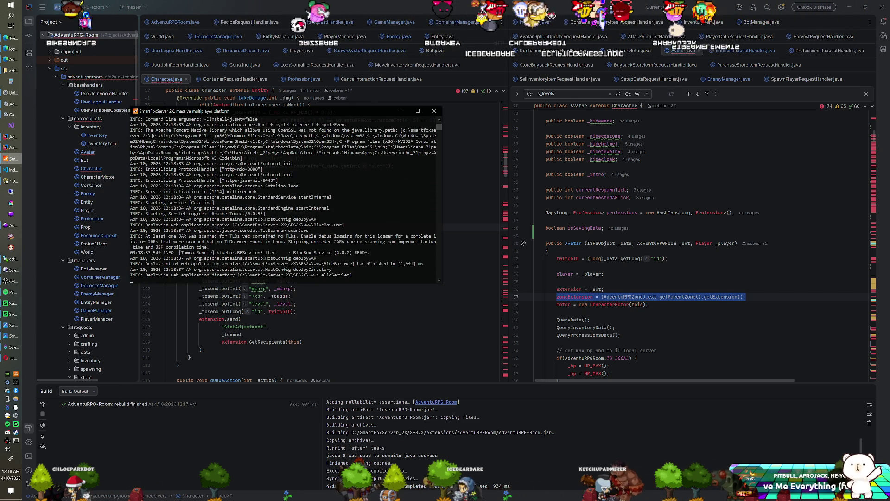
{"action": "key", "text": "alt+Tab"}
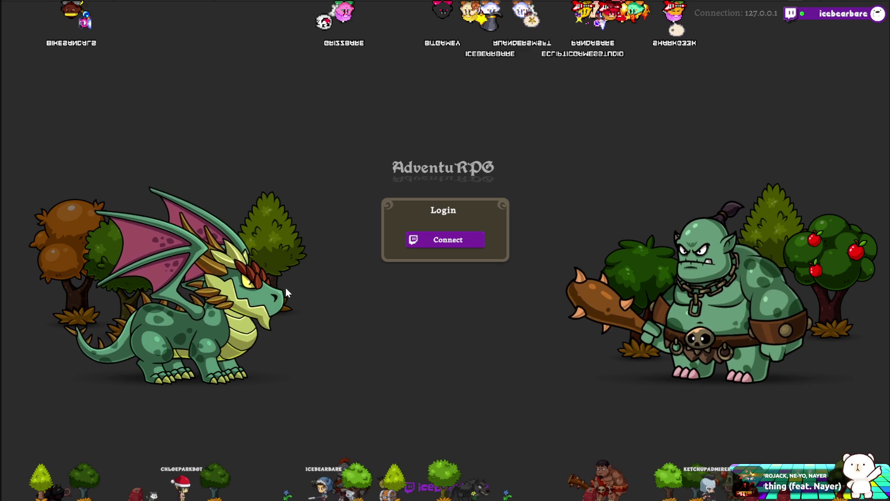
Step: Connect to the local server from the AdventuRPG Login panel
{"action": "left_click", "coordinate": [435, 245]}
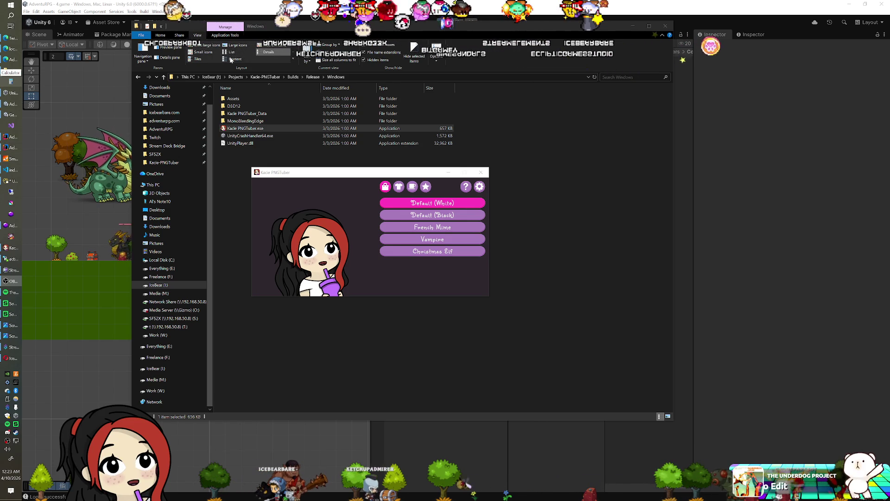
Step: Drag the Kacie PNGTuber window off to the other monitor
{"action": "mouse_move", "coordinate": [360, 172]}
{"action": "left_mouse_down"}
{"action": "mouse_move", "coordinate": [502, 161]}
{"action": "mouse_move", "coordinate": [737, 67]}
{"action": "mouse_move", "coordinate": [889, 60]}
{"action": "left_mouse_up"}
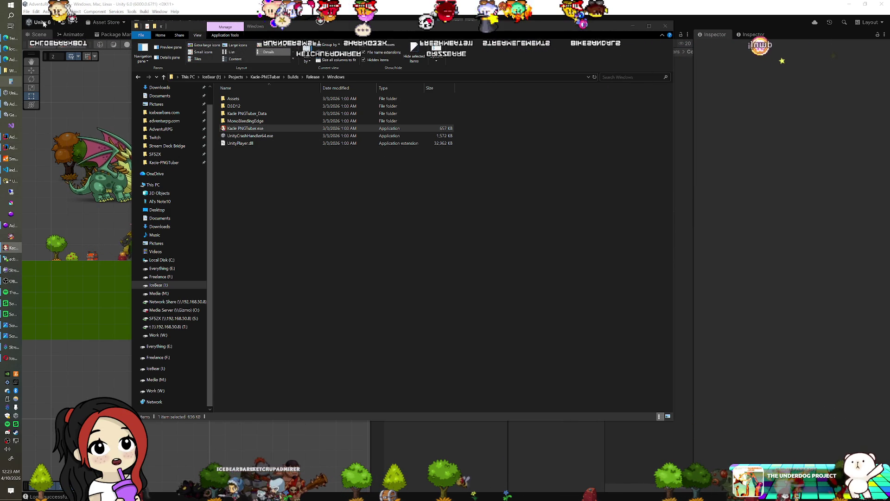
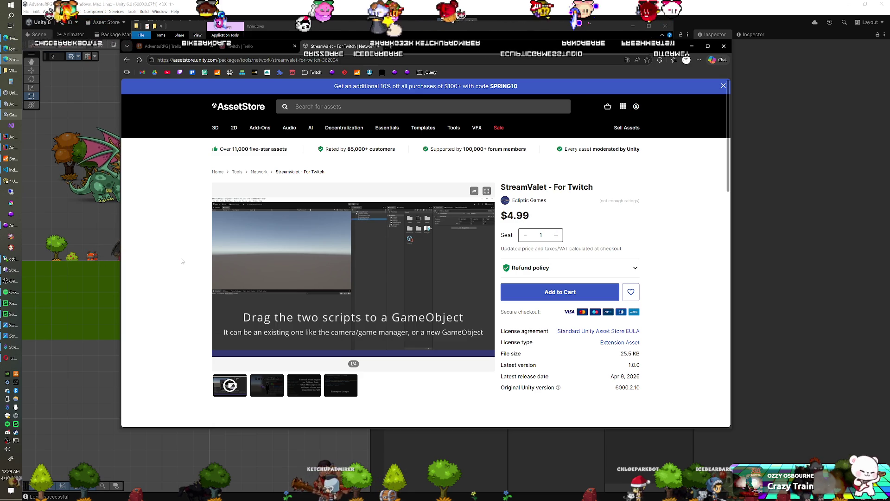
Step: Browse the StreamValet store page and select its $4.99 price
{"action": "mouse_move", "coordinate": [427, 213]}
{"action": "key", "text": "ctrl+l"}
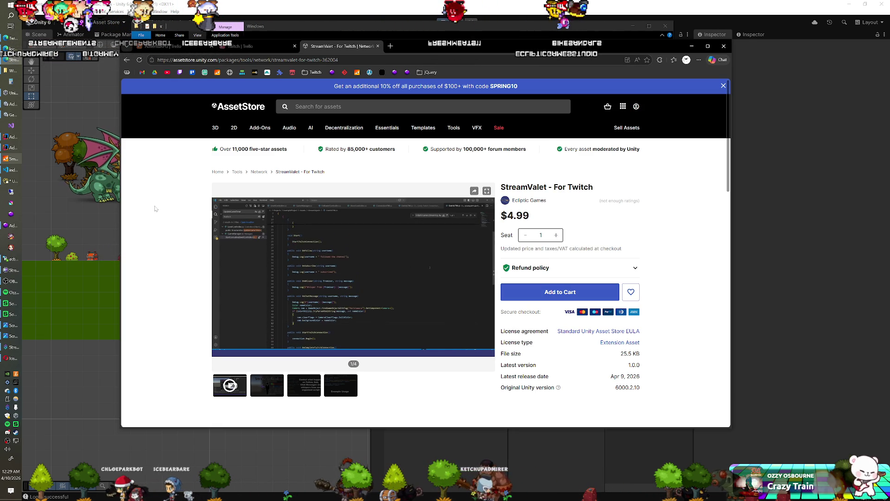
{"action": "scroll", "coordinate": [155, 209], "scroll_direction": "down", "scroll_amount": 1}
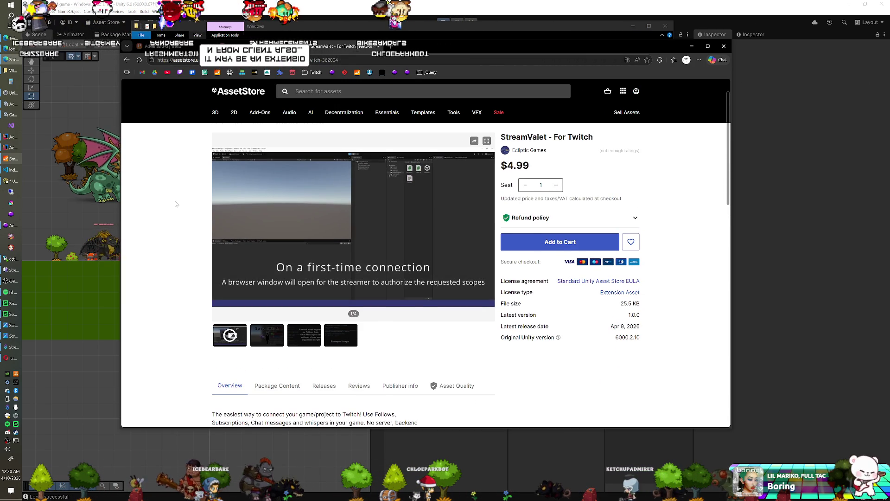
{"action": "scroll", "coordinate": [175, 204], "scroll_direction": "up", "scroll_amount": 1}
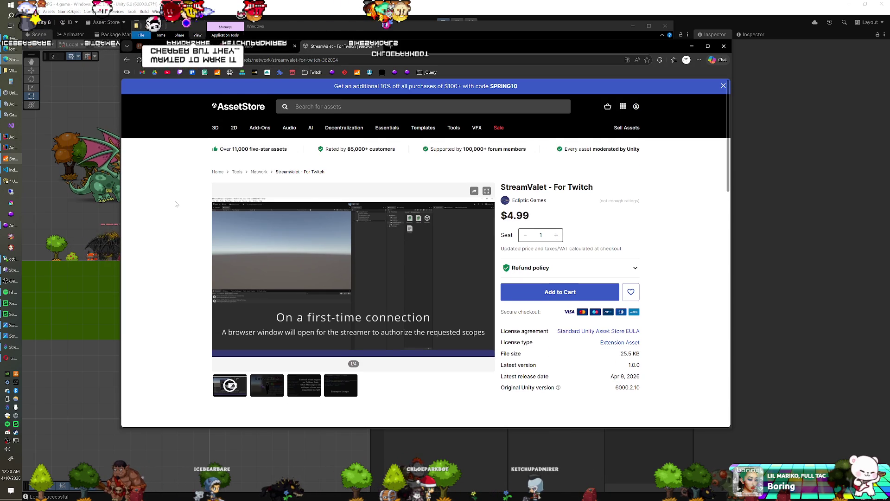
{"action": "scroll", "coordinate": [175, 204], "scroll_direction": "down", "scroll_amount": 3}
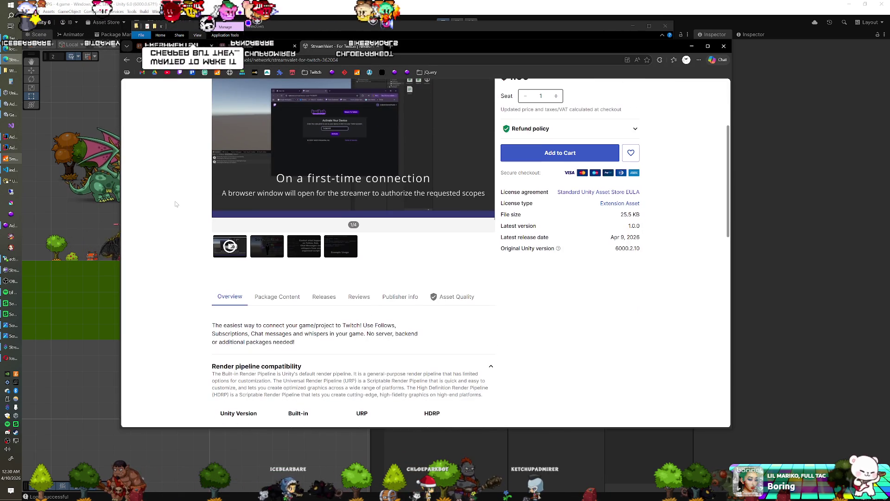
{"action": "scroll", "coordinate": [176, 204], "scroll_direction": "down", "scroll_amount": 1}
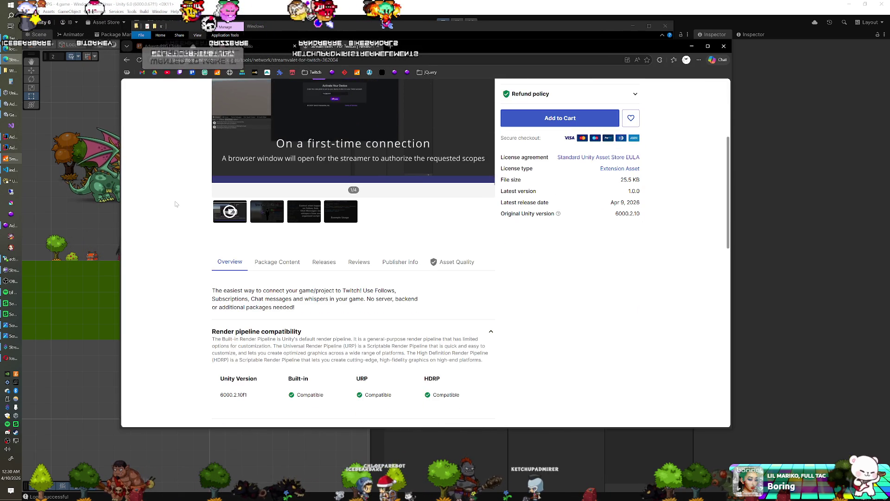
{"action": "scroll", "coordinate": [175, 204], "scroll_direction": "up", "scroll_amount": 2}
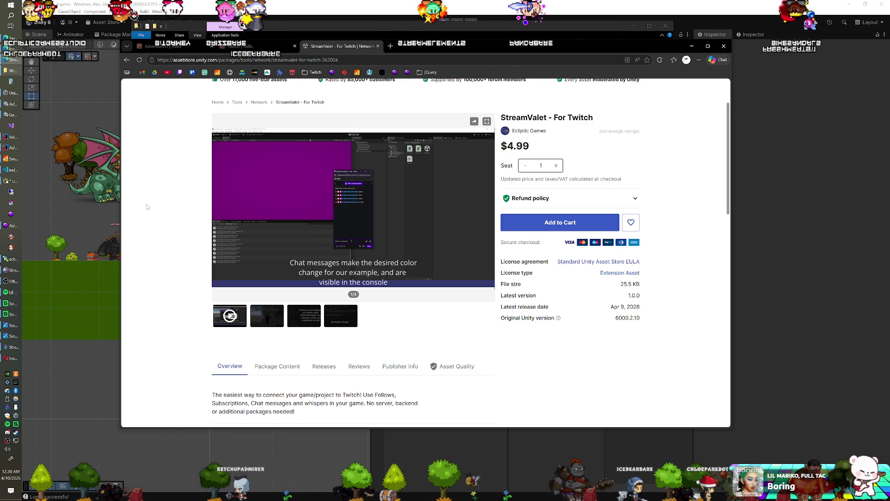
{"action": "scroll", "coordinate": [158, 203], "scroll_direction": "down", "scroll_amount": 2}
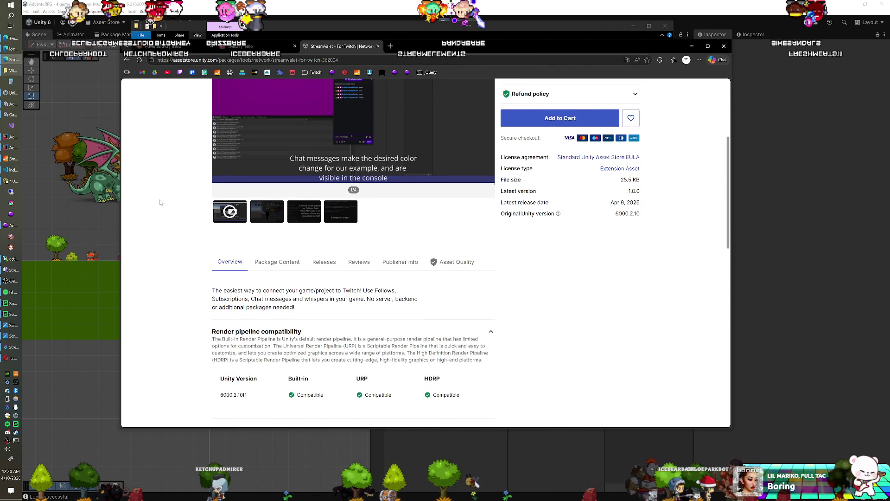
{"action": "scroll", "coordinate": [160, 203], "scroll_direction": "down", "scroll_amount": 2}
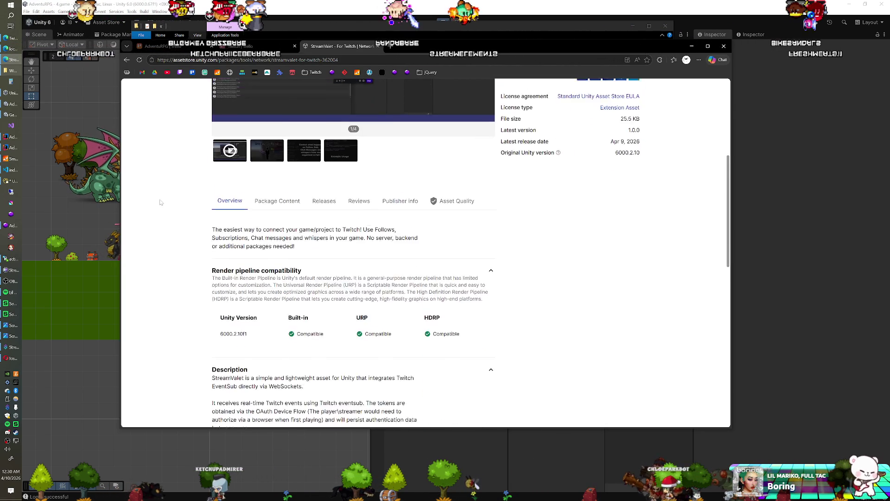
{"action": "scroll", "coordinate": [160, 203], "scroll_direction": "down", "scroll_amount": 2}
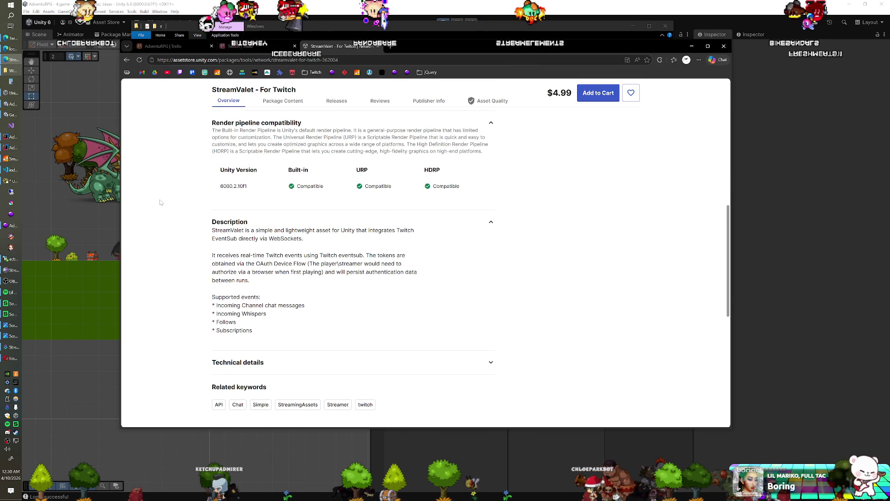
{"action": "scroll", "coordinate": [160, 203], "scroll_direction": "up", "scroll_amount": 2}
{"action": "scroll", "coordinate": [160, 203], "scroll_direction": "up", "scroll_amount": 5}
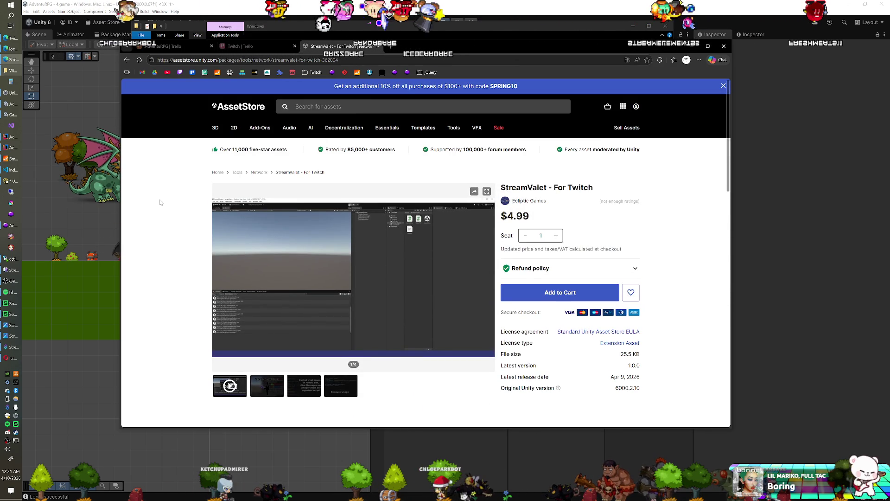
{"action": "double_click", "coordinate": [515, 216]}
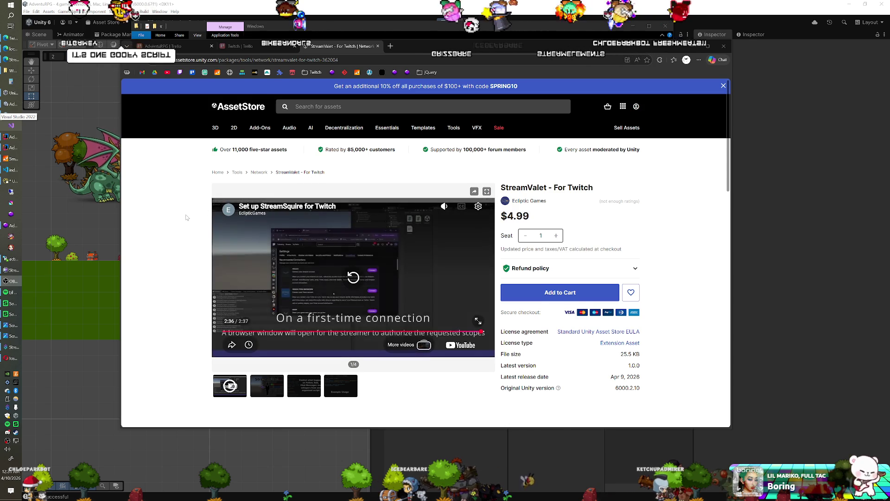
Step: Close the StreamValet store tab and switch away from Chrome to Unity
{"action": "scroll", "coordinate": [188, 216], "scroll_direction": "down", "scroll_amount": 2}
{"action": "scroll", "coordinate": [186, 217], "scroll_direction": "down", "scroll_amount": 5}
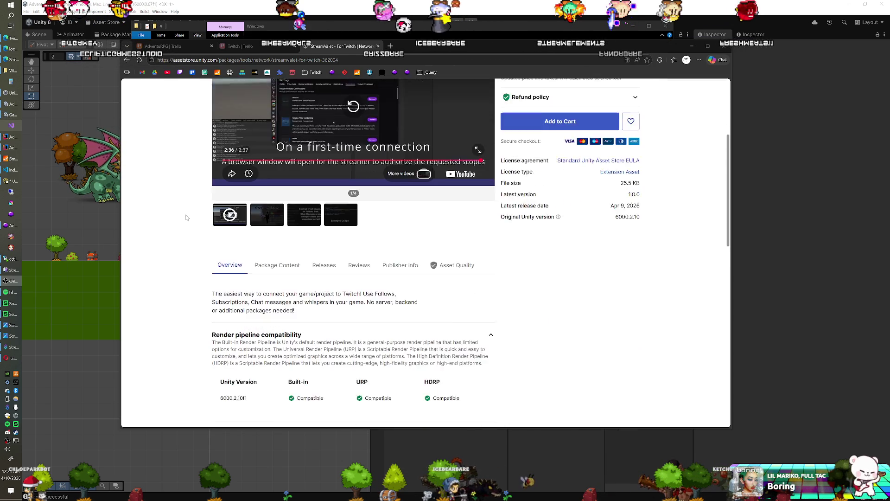
{"action": "scroll", "coordinate": [186, 217], "scroll_direction": "down", "scroll_amount": 3}
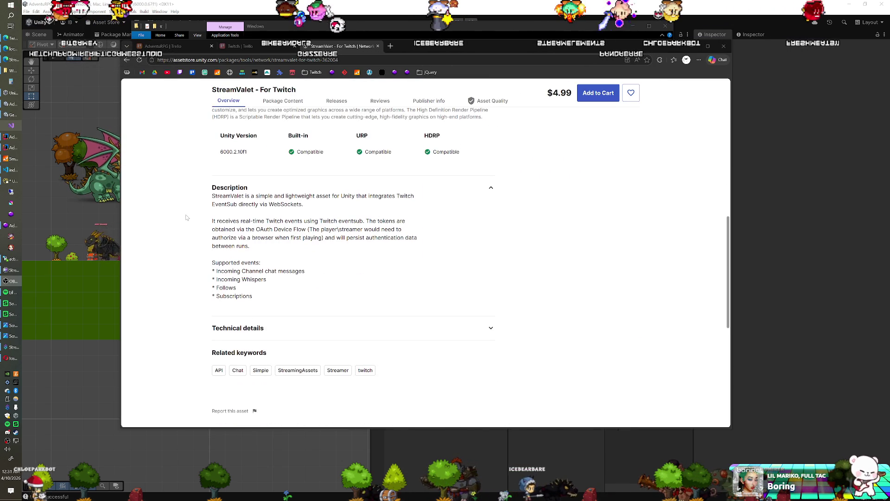
{"action": "scroll", "coordinate": [186, 217], "scroll_direction": "down", "scroll_amount": 1}
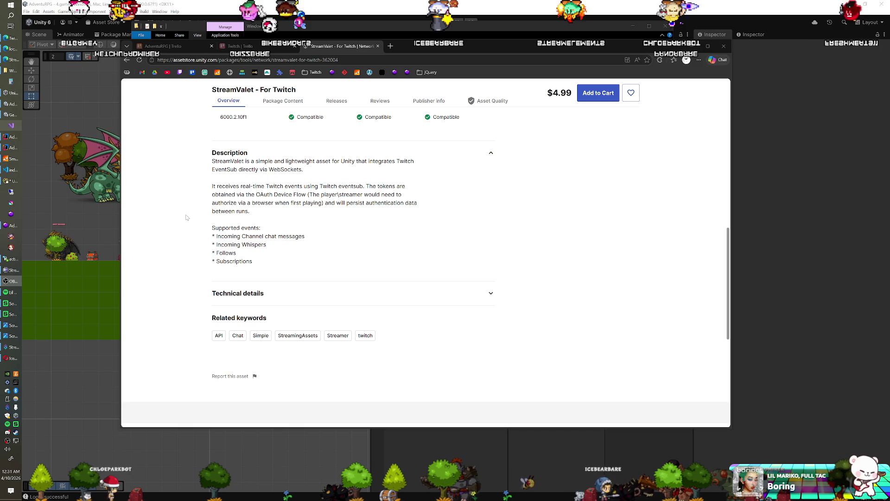
{"action": "scroll", "coordinate": [186, 217], "scroll_direction": "up", "scroll_amount": 10}
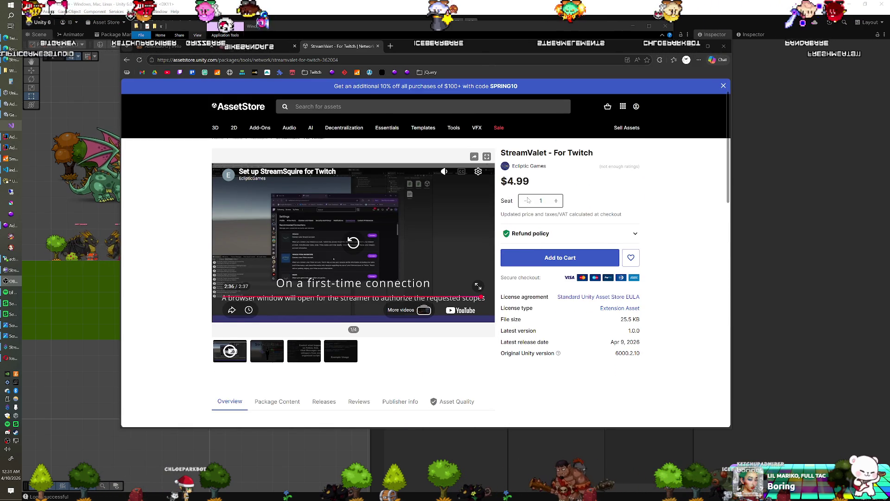
{"action": "scroll", "coordinate": [310, 248], "scroll_direction": "down", "scroll_amount": 2}
{"action": "middle_click", "coordinate": [364, 48]}
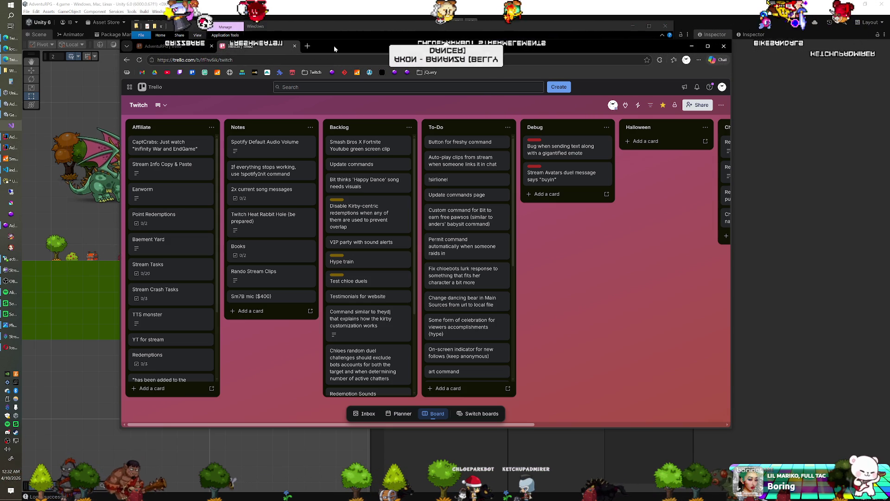
{"action": "key", "text": "alt+Tab"}
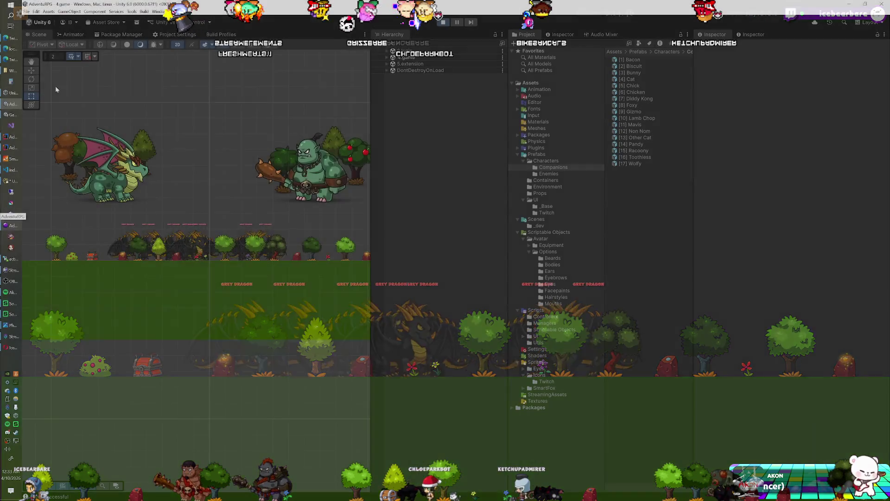
Step: Bring the AdventuRPG Trello board and admin testing page back to the front
{"action": "left_click", "coordinate": [17, 57]}
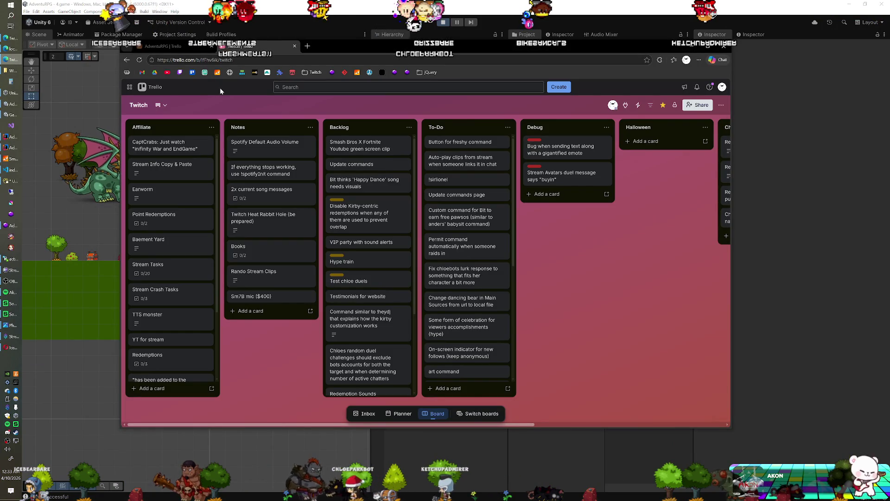
{"action": "left_click", "coordinate": [17, 49]}
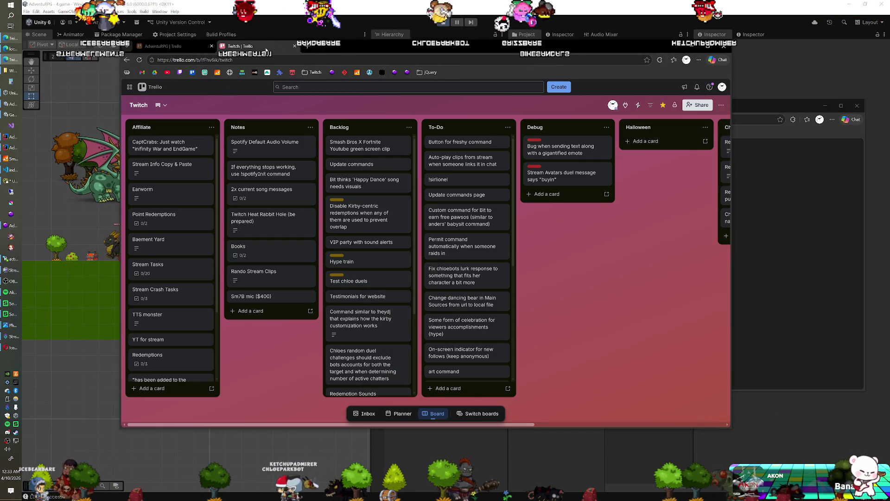
{"action": "left_click", "coordinate": [291, 46]}
{"action": "left_click", "coordinate": [291, 45]}
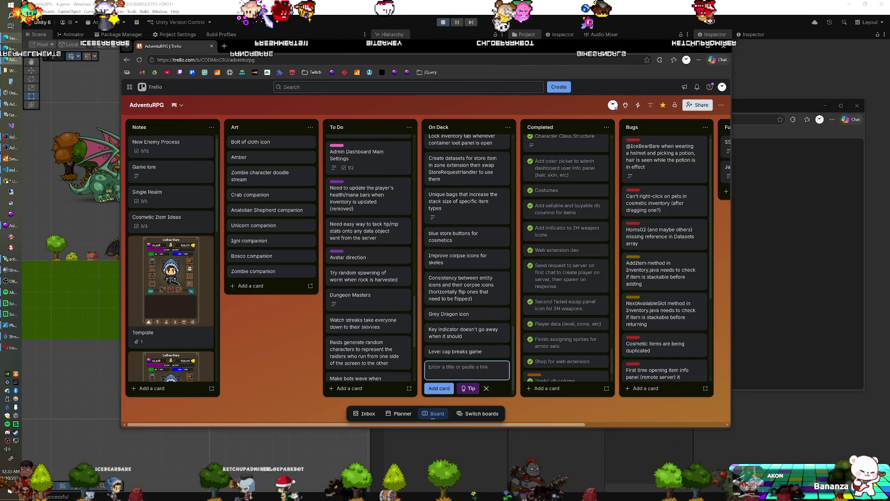
Step: Cancel the 'Turn off caret browsing?' prompt and hide the browser to show the game
{"action": "key", "text": "F7"}
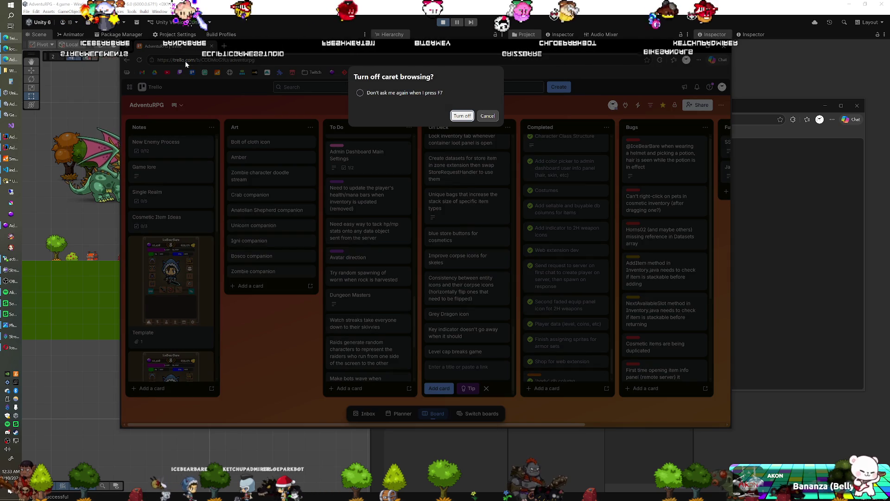
{"action": "left_click", "coordinate": [489, 121]}
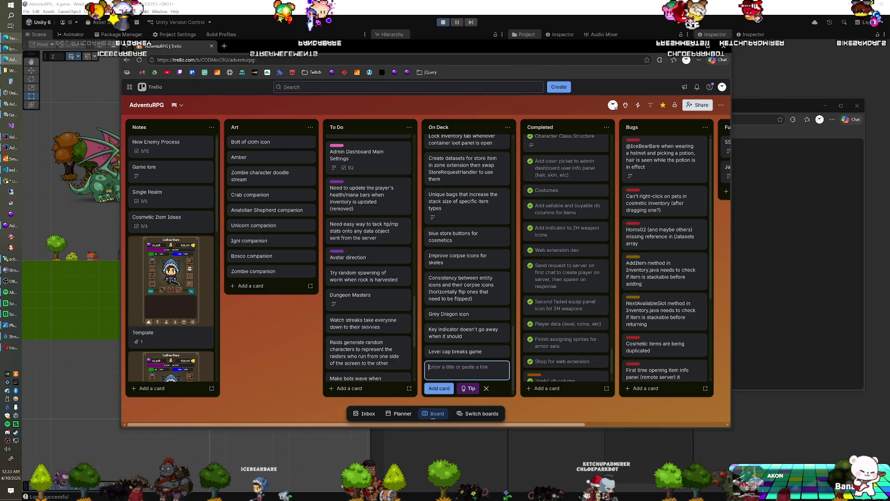
{"action": "key", "text": "alt+Tab"}
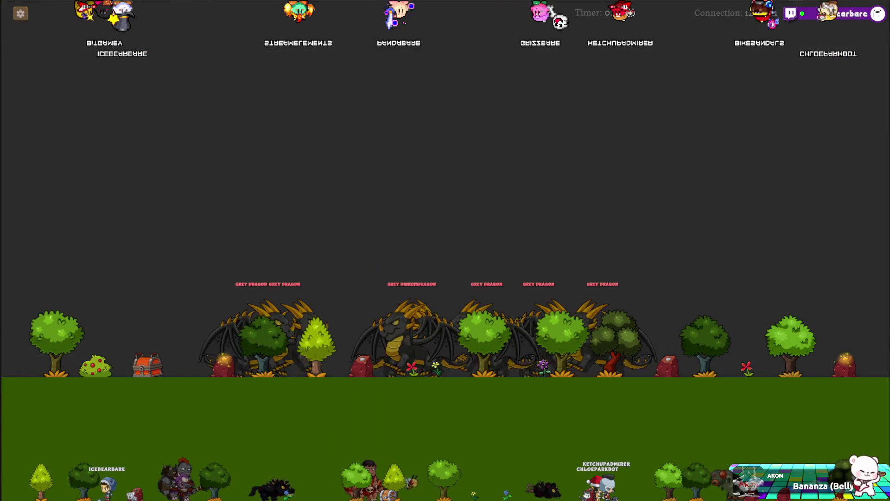
Step: Switch from Unity to the browser and raise the AdventuRPG extension test page
{"action": "key", "text": "alt+Tab"}
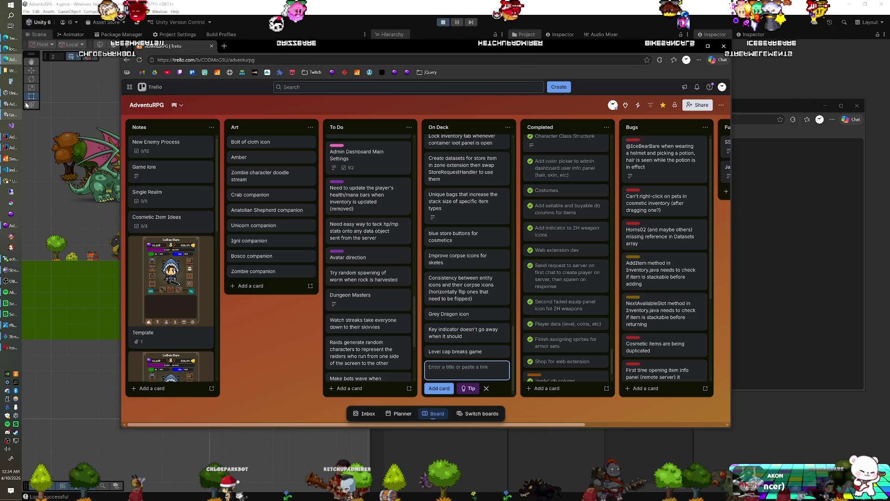
{"action": "left_click", "coordinate": [11, 49]}
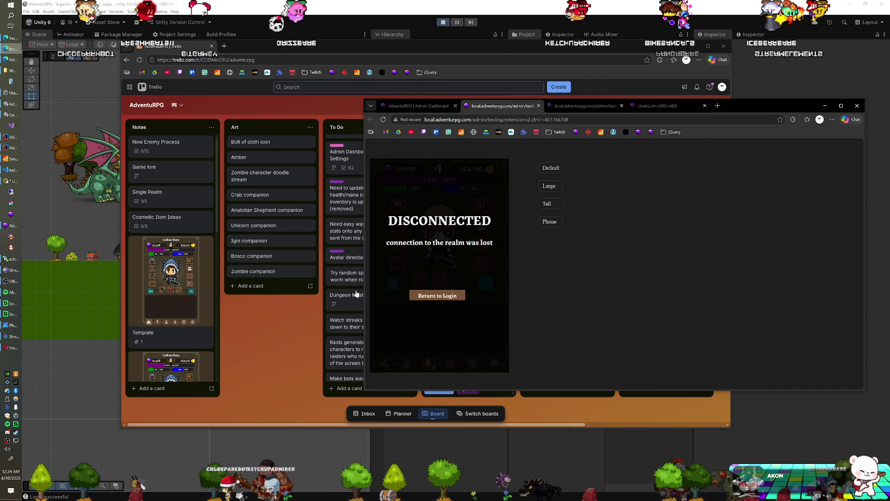
Step: Return to Login, Connect the extension to the realm, then minimize the browser windows
{"action": "left_click", "coordinate": [433, 295]}
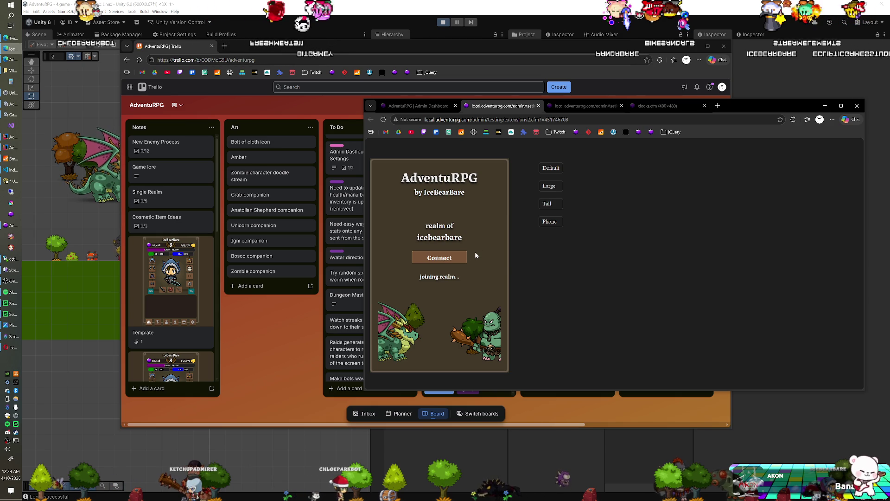
{"action": "left_click", "coordinate": [455, 262]}
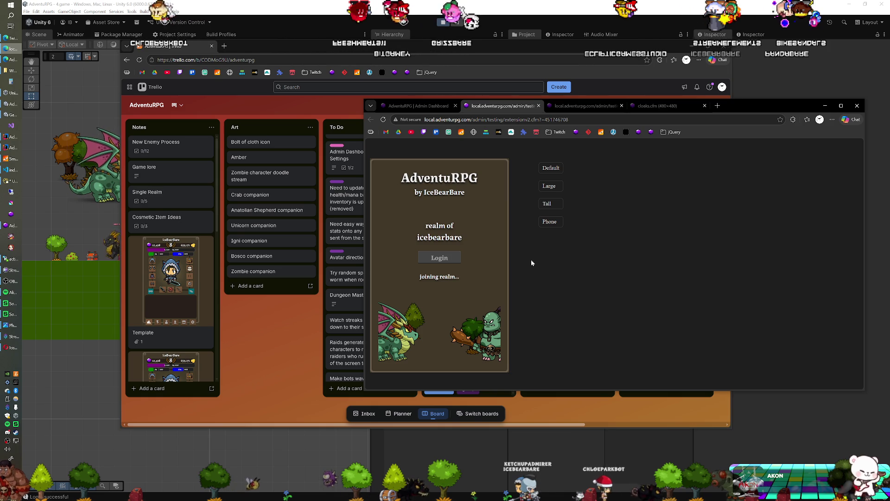
{"action": "left_click", "coordinate": [113, 476]}
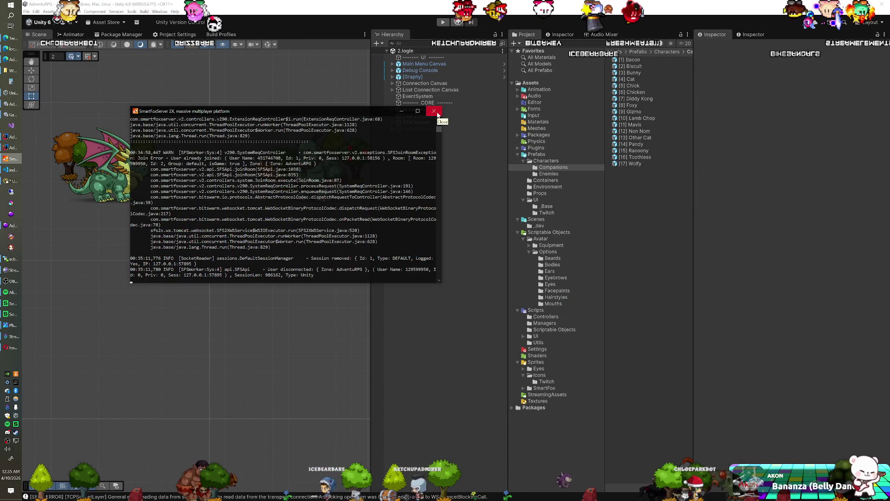
Step: Restart SmartFoxServer, move its console aside, enter Play mode and start the Twitch login
{"action": "left_click", "coordinate": [434, 111]}
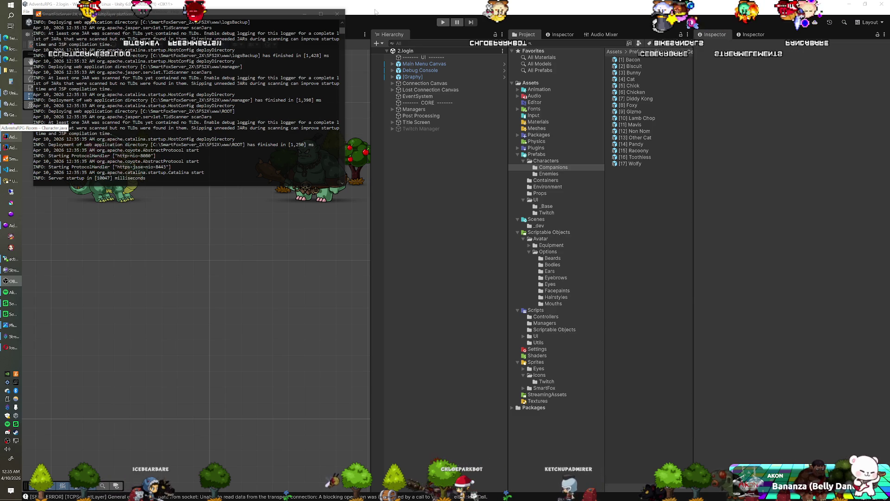
{"action": "left_click_drag", "start_coordinate": [252, 13], "coordinate": [315, 79]}
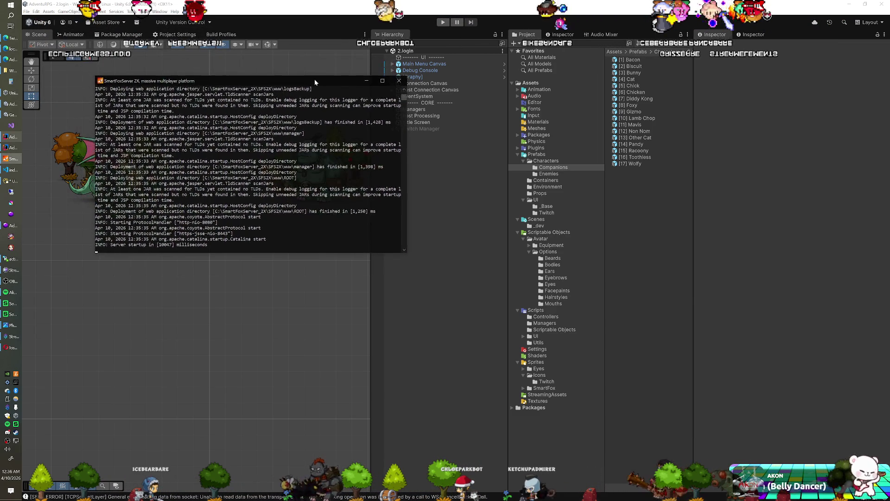
{"action": "left_click", "coordinate": [347, 59]}
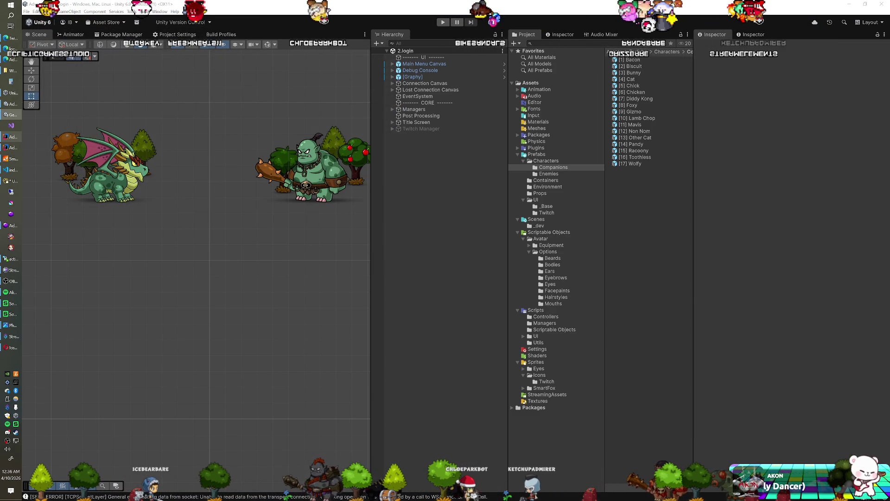
{"action": "key", "text": "ctrl+p"}
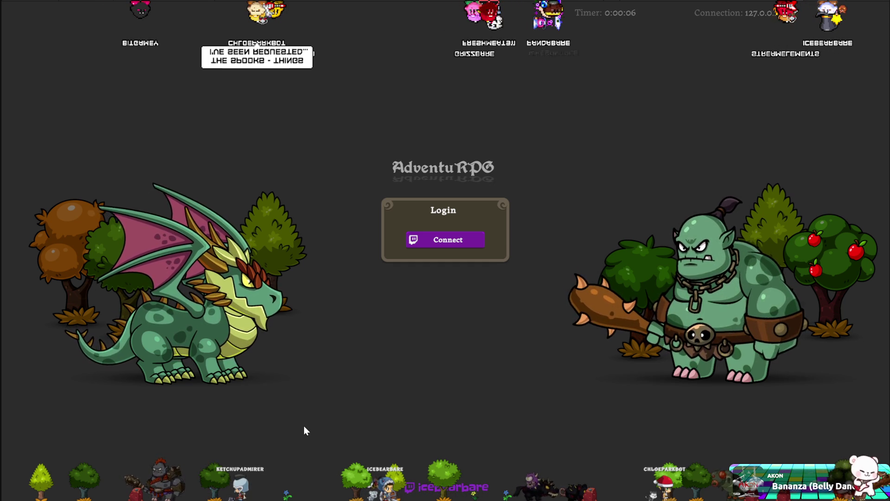
{"action": "left_click", "coordinate": [453, 241]}
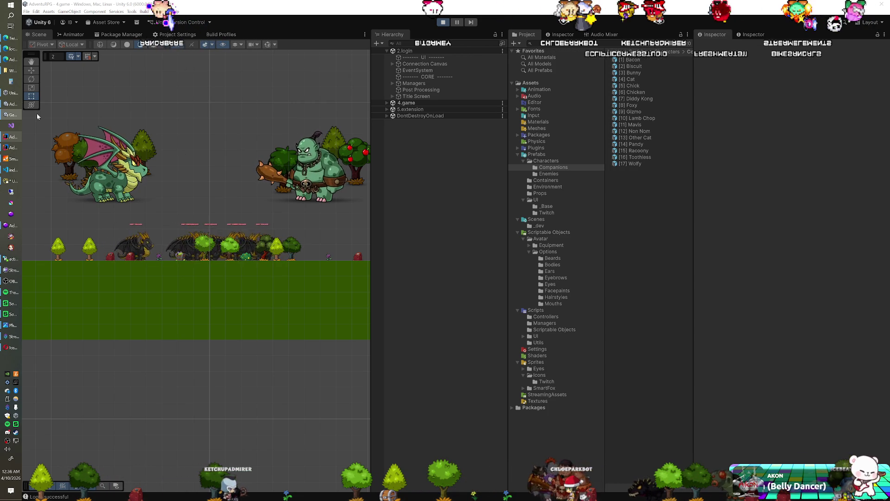
Step: Bring the AdventuRPG extension test page into view to follow the Twitch login
{"action": "left_click", "coordinate": [17, 62]}
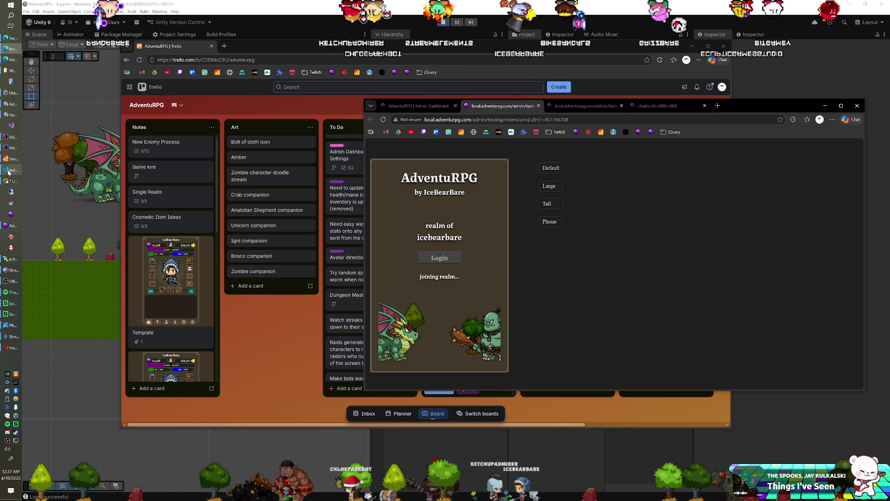
Step: Switch to the AdventuRPG-Room project and read the ClassCastException trace in the server console
{"action": "left_click", "coordinate": [12, 148]}
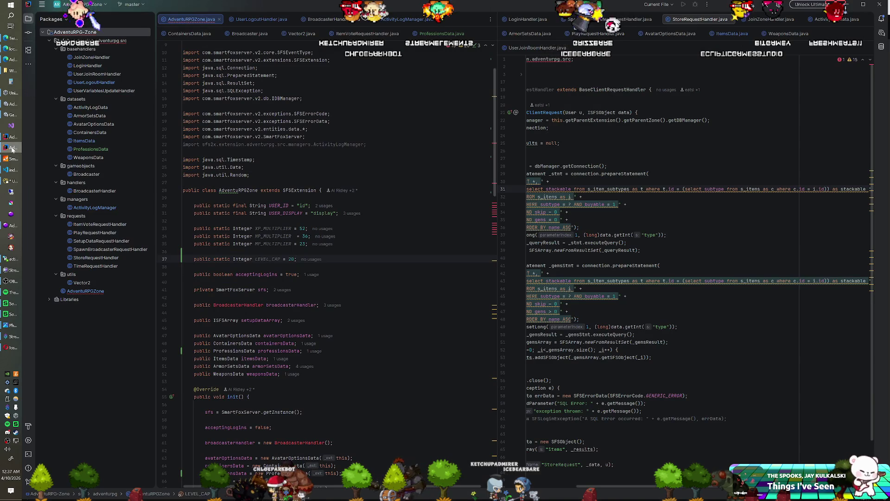
{"action": "left_click", "coordinate": [12, 139]}
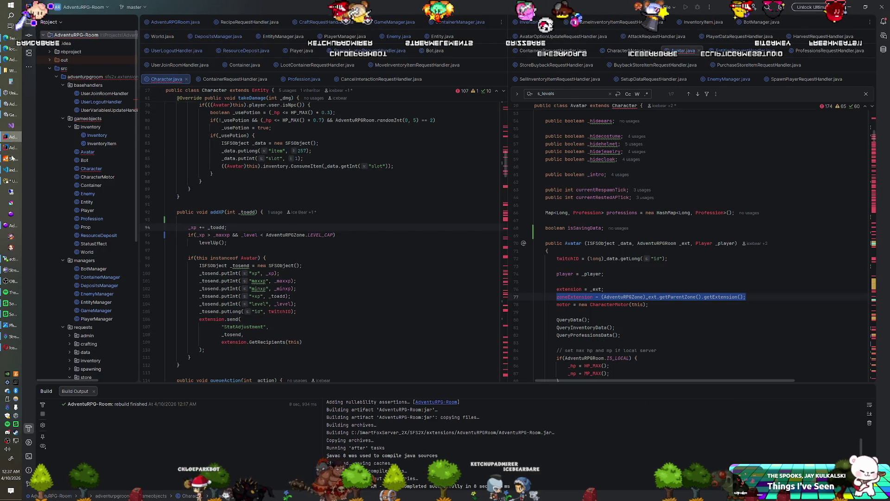
{"action": "left_click", "coordinate": [11, 160]}
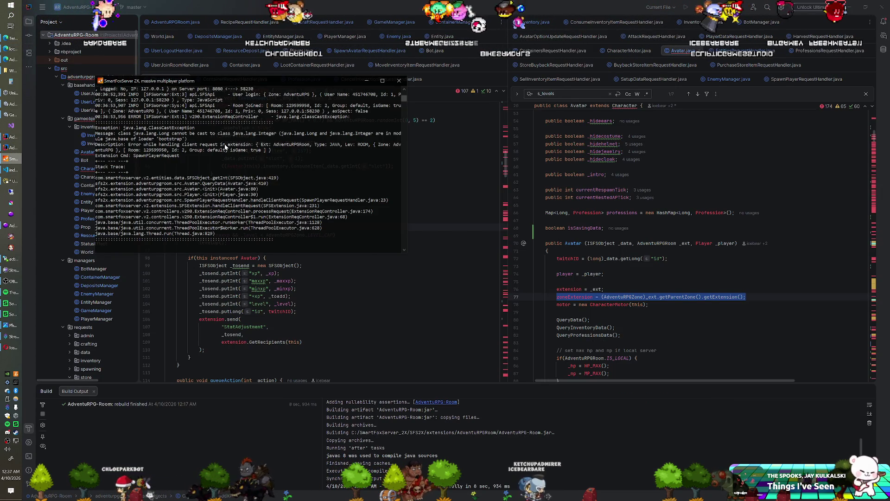
{"action": "scroll", "coordinate": [225, 147], "scroll_direction": "up", "scroll_amount": 10}
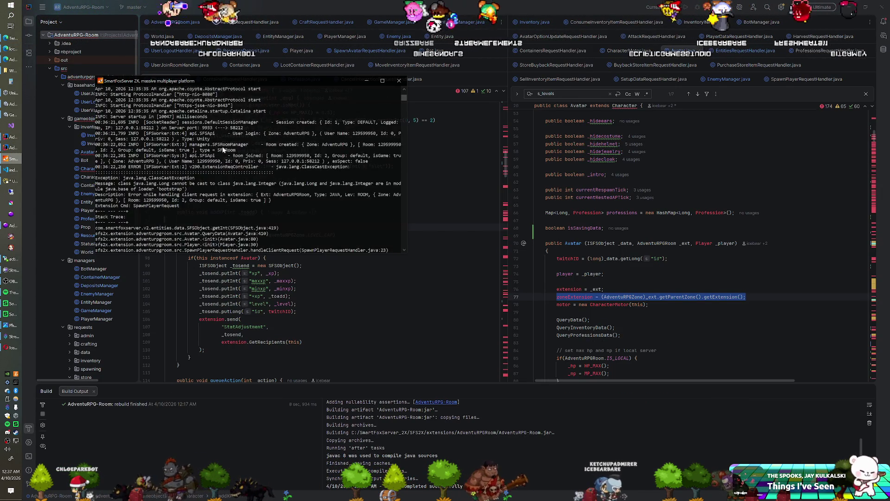
{"action": "scroll", "coordinate": [223, 148], "scroll_direction": "down", "scroll_amount": 2}
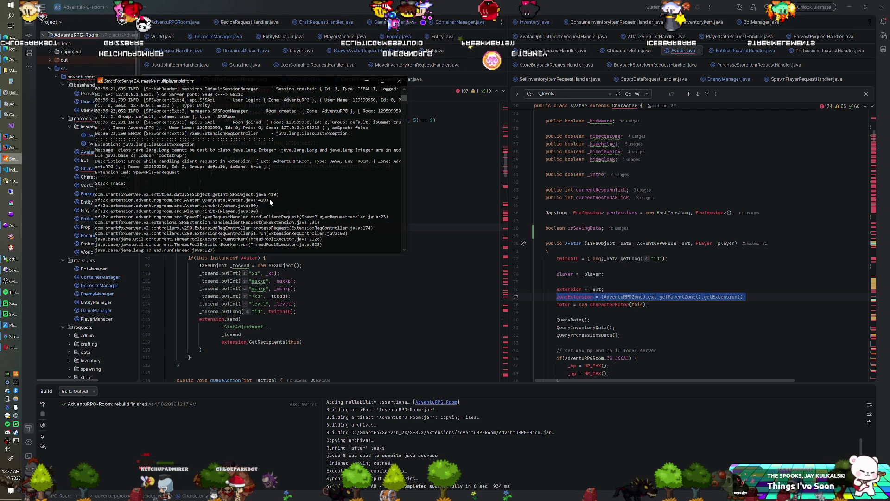
Step: Scroll Avatar.java down to its addGems and addCoins methods
{"action": "left_click", "coordinate": [649, 259]}
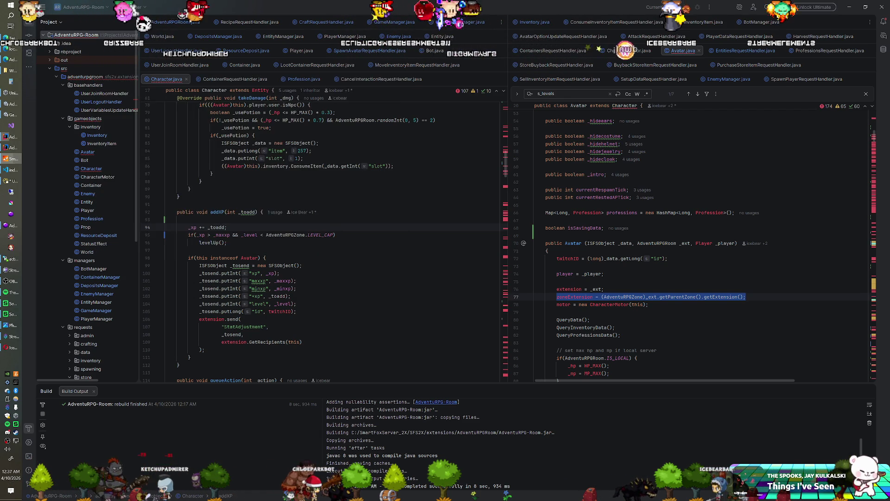
{"action": "scroll", "coordinate": [649, 259], "scroll_direction": "down", "scroll_amount": 6}
{"action": "scroll", "coordinate": [691, 248], "scroll_direction": "down", "scroll_amount": 1}
{"action": "scroll", "coordinate": [691, 248], "scroll_direction": "down", "scroll_amount": 11}
{"action": "scroll", "coordinate": [696, 241], "scroll_direction": "down", "scroll_amount": 8}
{"action": "scroll", "coordinate": [695, 241], "scroll_direction": "down", "scroll_amount": 1}
{"action": "scroll", "coordinate": [696, 241], "scroll_direction": "down", "scroll_amount": 2}
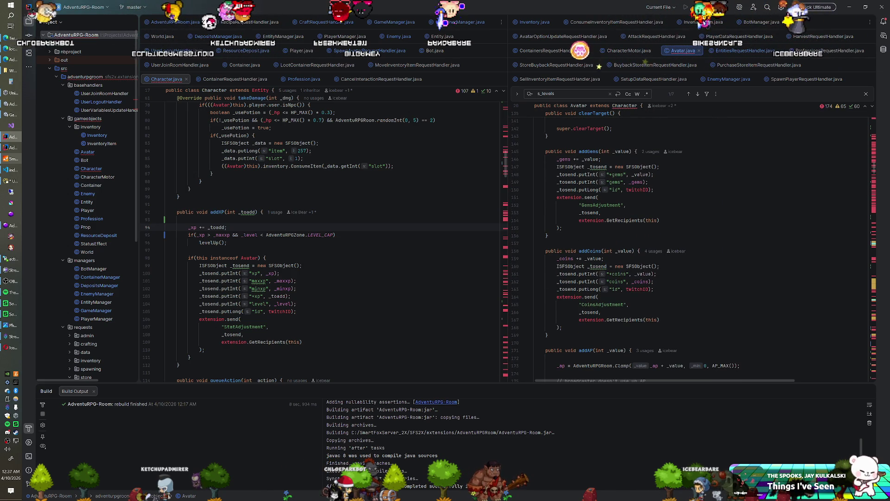